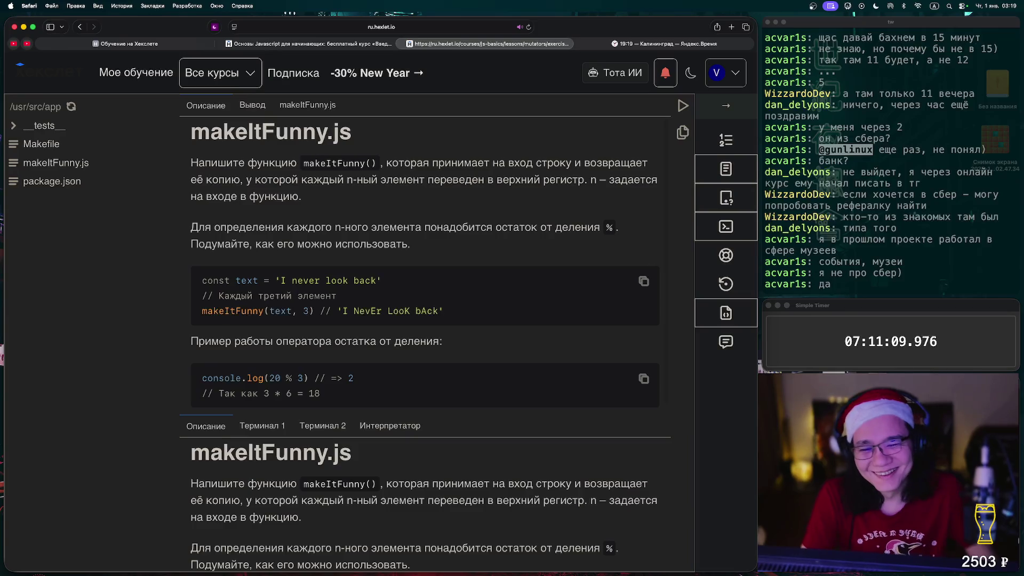
Open the Основы JavaScript lessons list from the right sidebar and scroll the makeItFunny.js task.
{"action": "scroll", "coordinate": [425, 267], "scroll_direction": "down", "scroll_amount": 1}
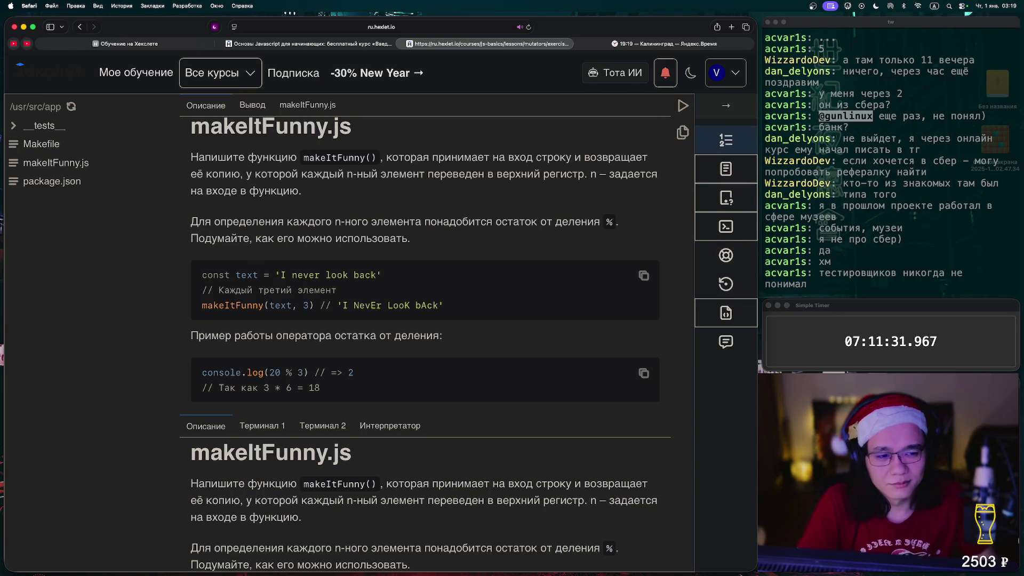
{"action": "left_click", "coordinate": [726, 140]}
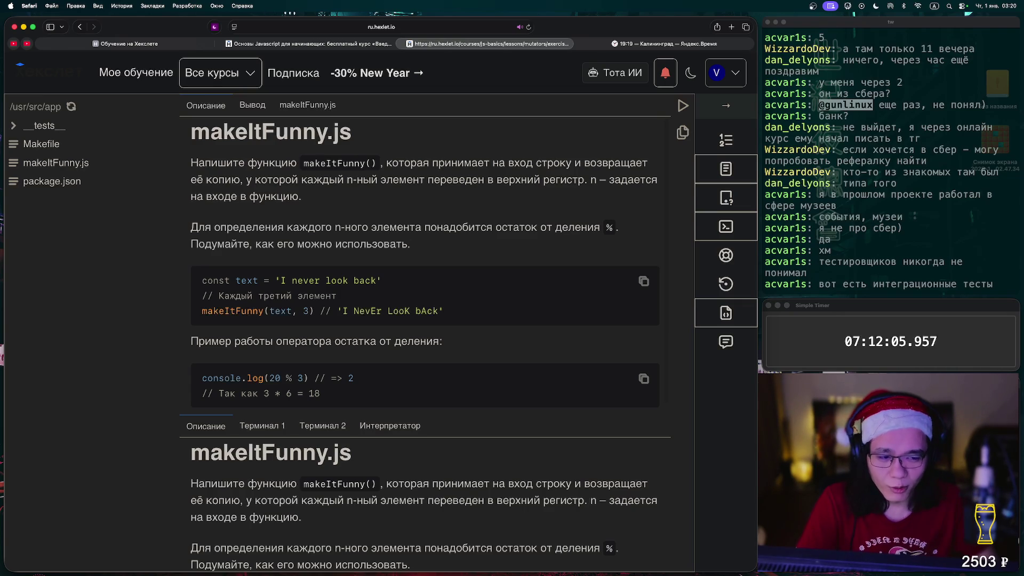
{"action": "scroll", "coordinate": [425, 256], "scroll_direction": "down", "scroll_amount": 1}
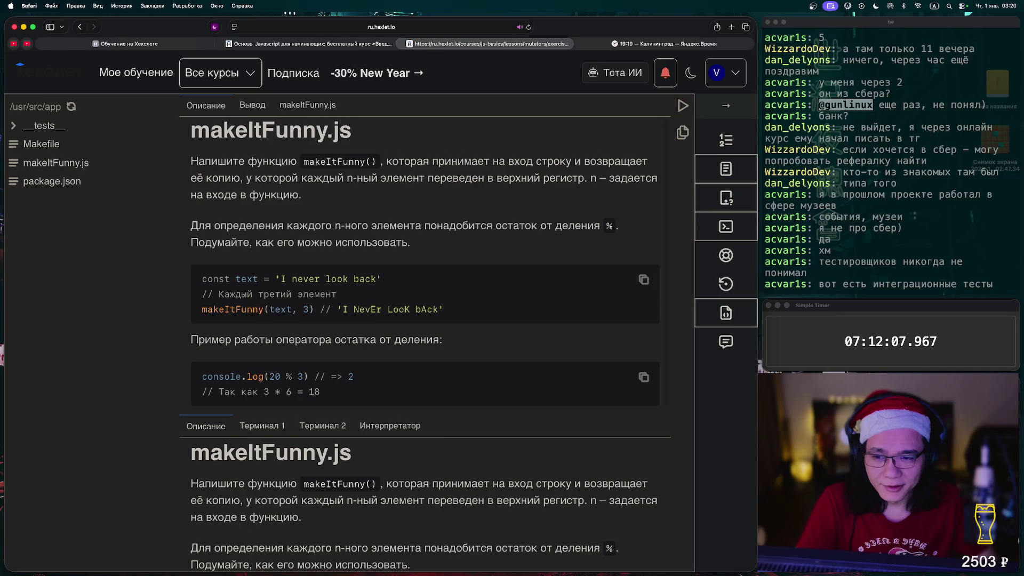
{"action": "scroll", "coordinate": [425, 256], "scroll_direction": "down", "scroll_amount": 1}
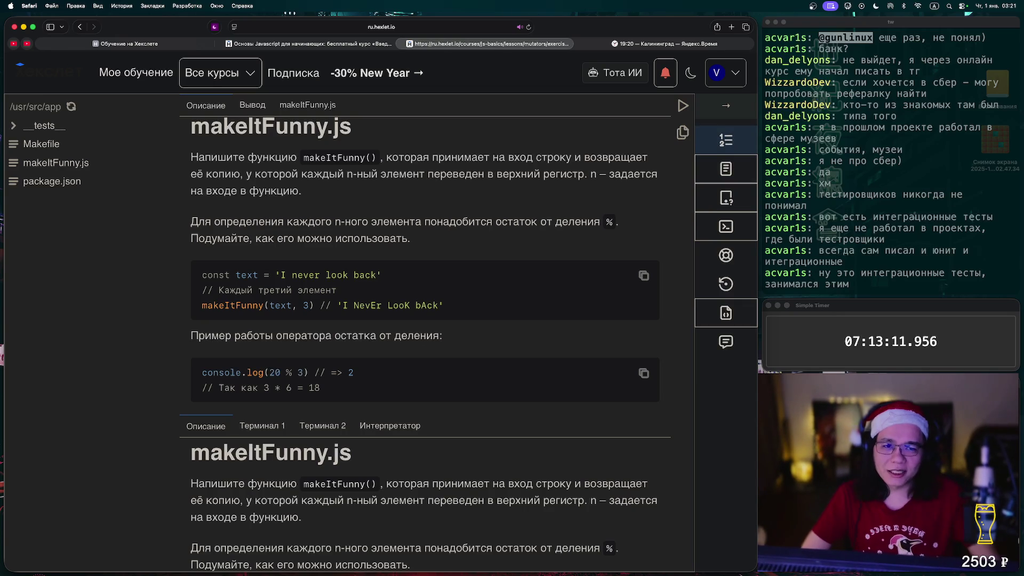
Reopen the Основы JavaScript course contents and scroll through its lessons.
{"action": "left_click", "coordinate": [725, 140]}
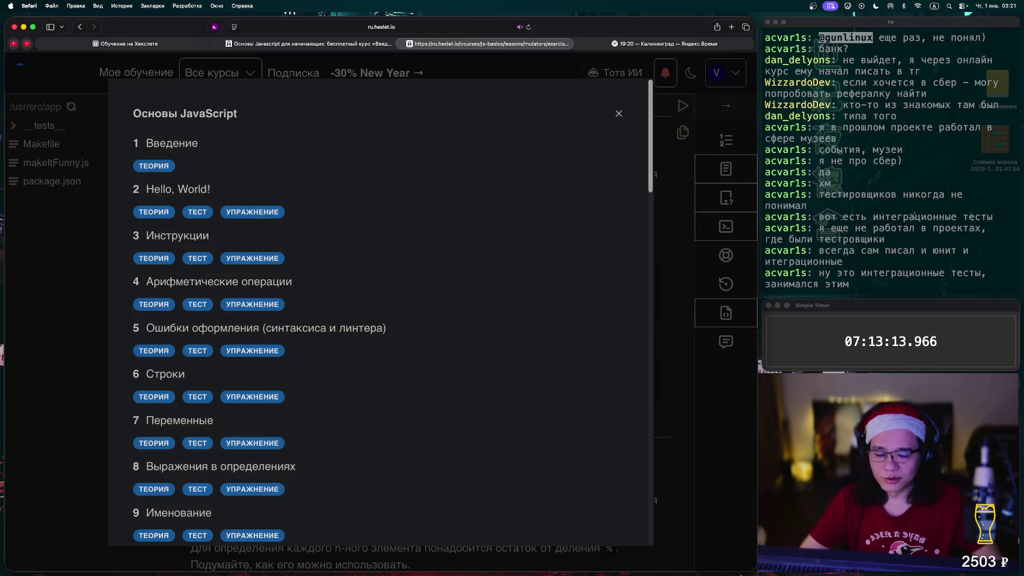
{"action": "scroll", "coordinate": [379, 315], "scroll_direction": "down", "scroll_amount": 15}
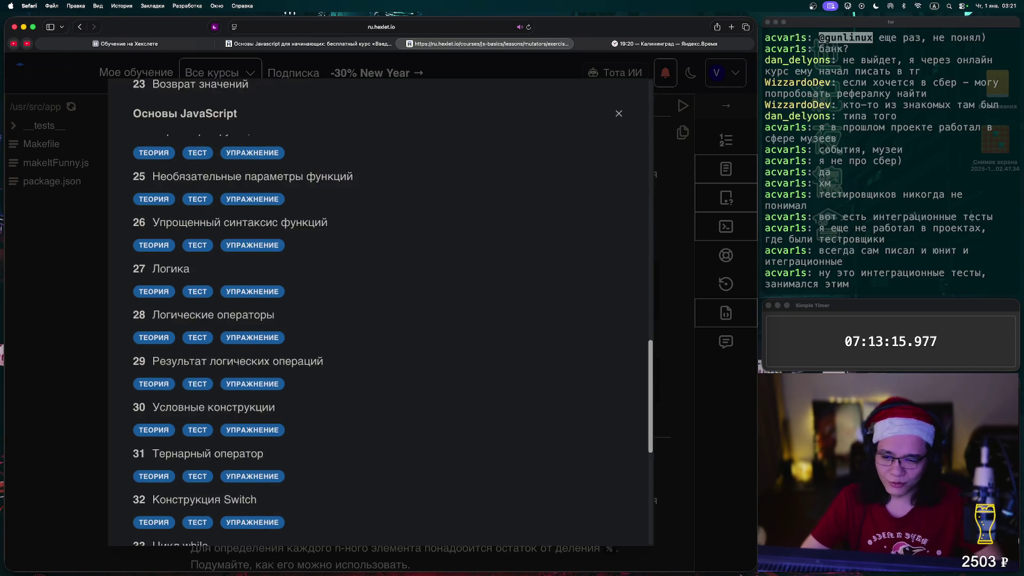
{"action": "scroll", "coordinate": [379, 315], "scroll_direction": "down", "scroll_amount": 8}
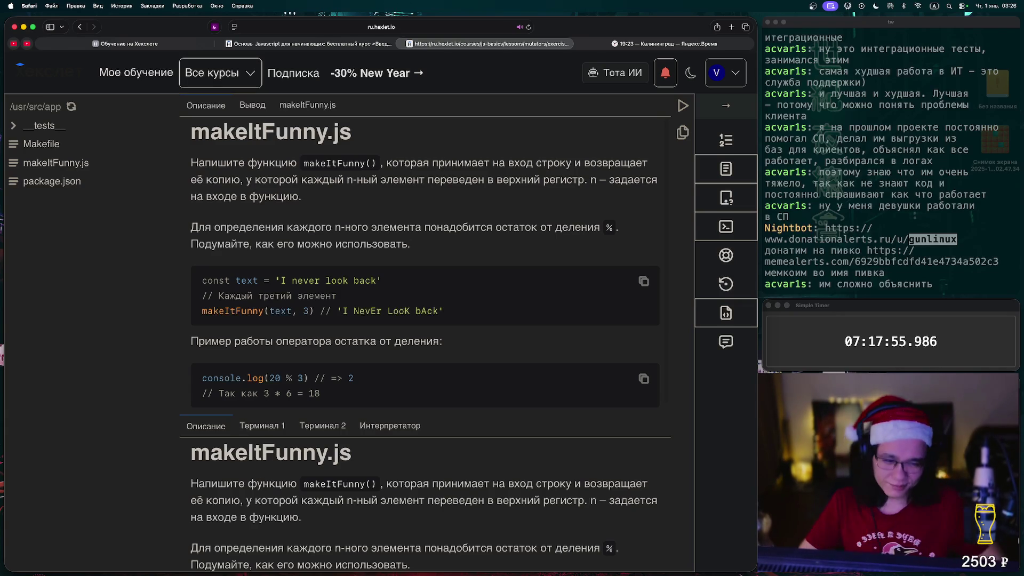
Switch to the kitty terminal and back to the Hexlet makeItFunny.js task in Safari.
{"action": "key", "text": "super+Tab"}
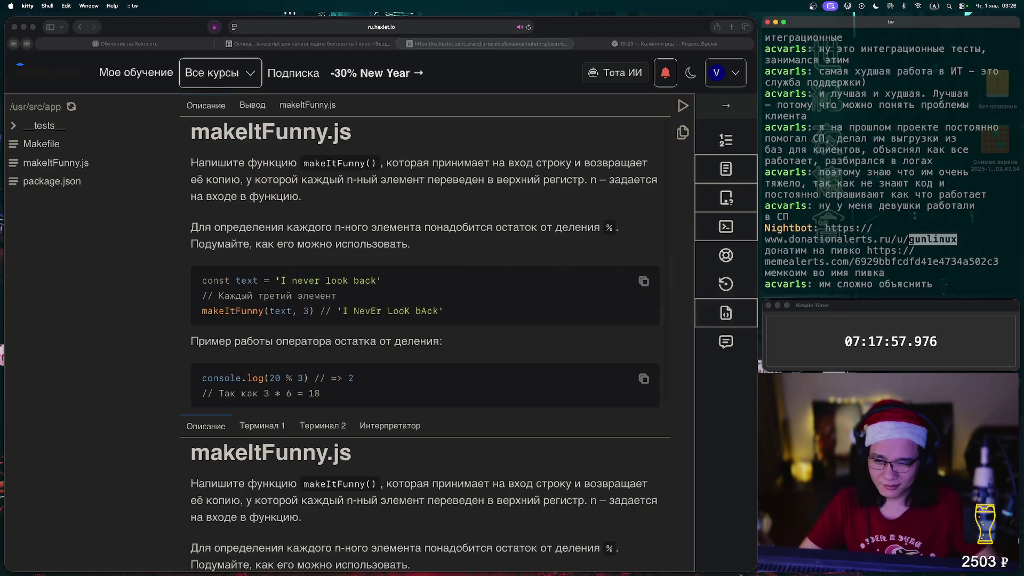
{"action": "key", "text": "super+Tab"}
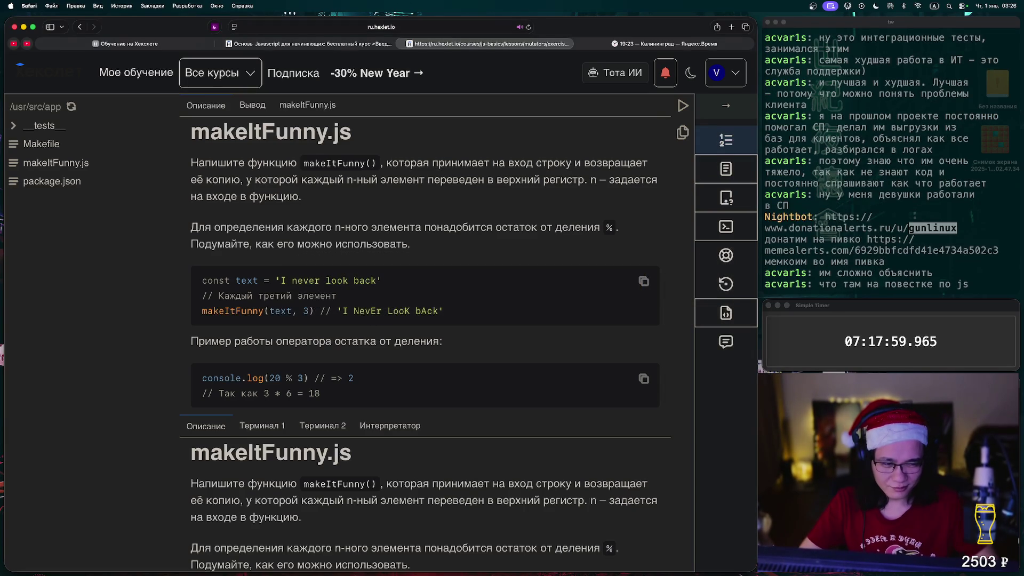
{"action": "left_click", "coordinate": [726, 140]}
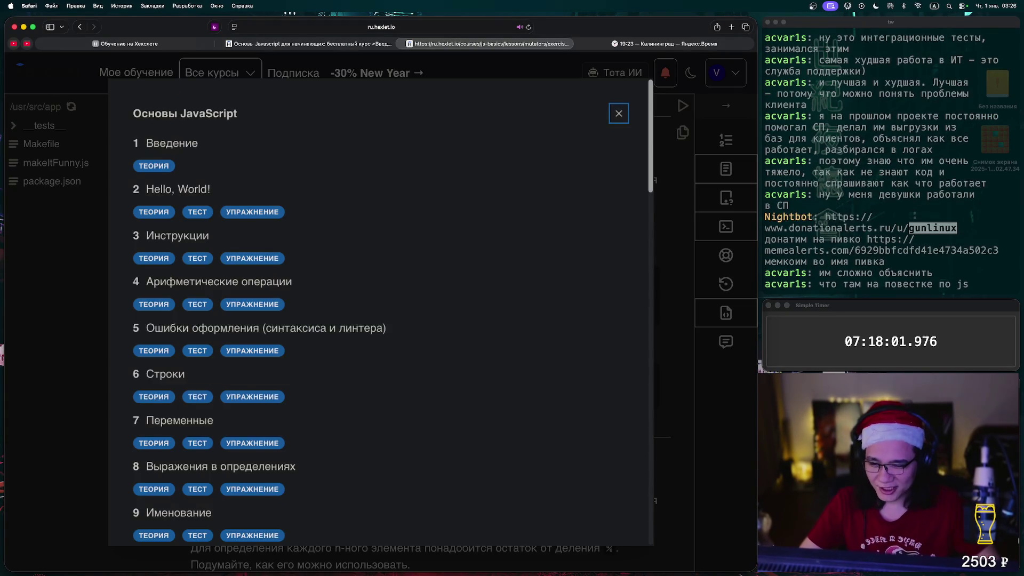
{"action": "scroll", "coordinate": [380, 315], "scroll_direction": "down", "scroll_amount": 15}
{"action": "key", "text": "super+r"}
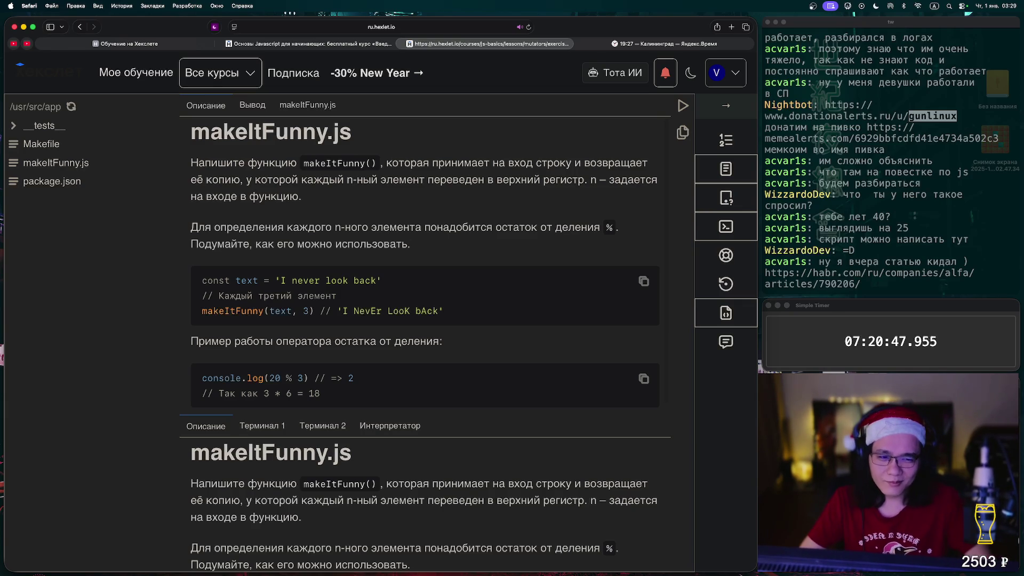
Scroll the makeItFunny.js task, then switch to kitty and back to Safari.
{"action": "scroll", "coordinate": [425, 240], "scroll_direction": "down", "scroll_amount": 1}
{"action": "key", "text": "super+Tab"}
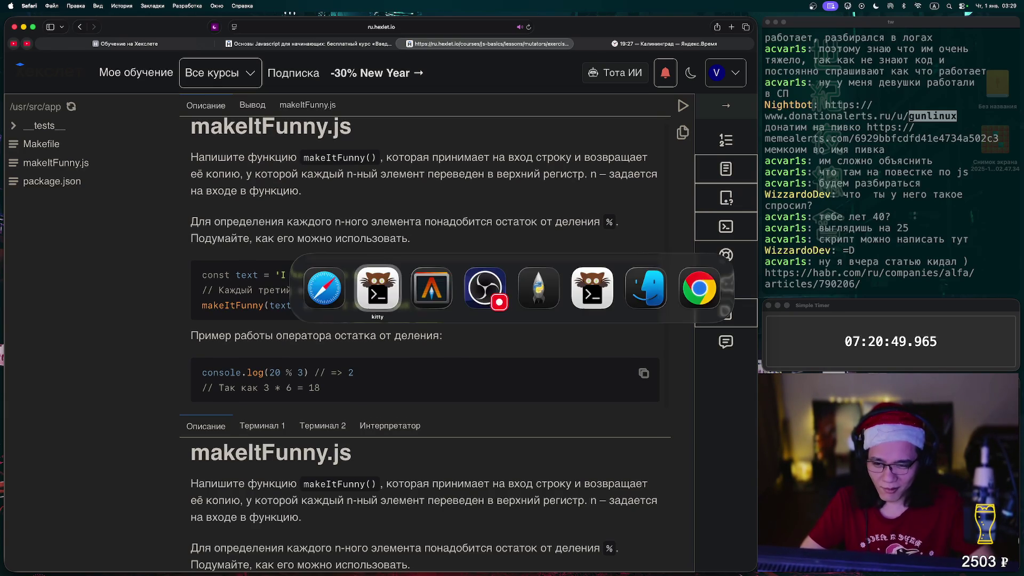
{"action": "key", "text": "super+Tab"}
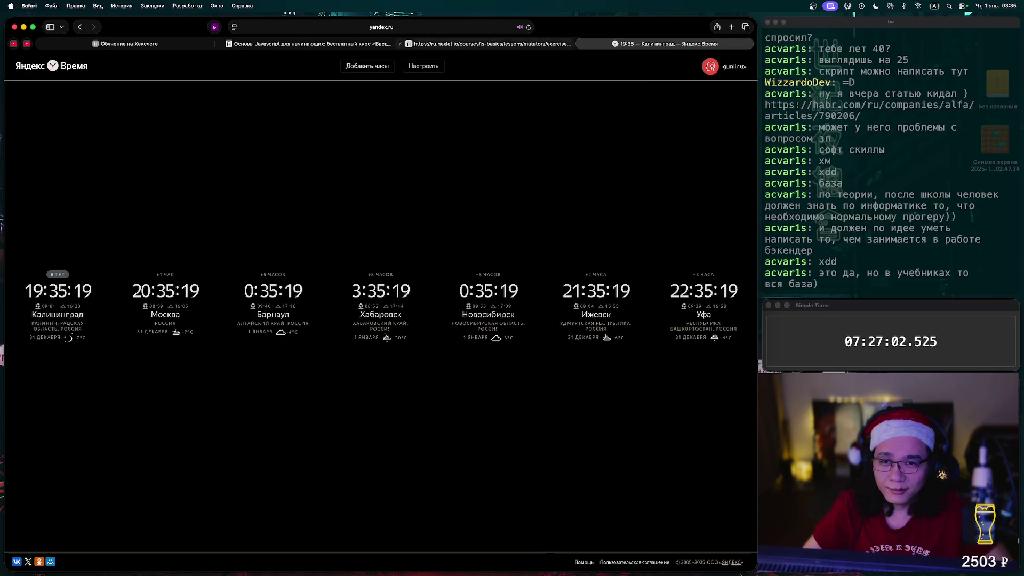
Step through the makeItFunny, JavaScript course and Hexlet dashboard tabs, ending on the dashboard.
{"action": "left_click", "coordinate": [488, 44]}
{"action": "left_click", "coordinate": [309, 43]}
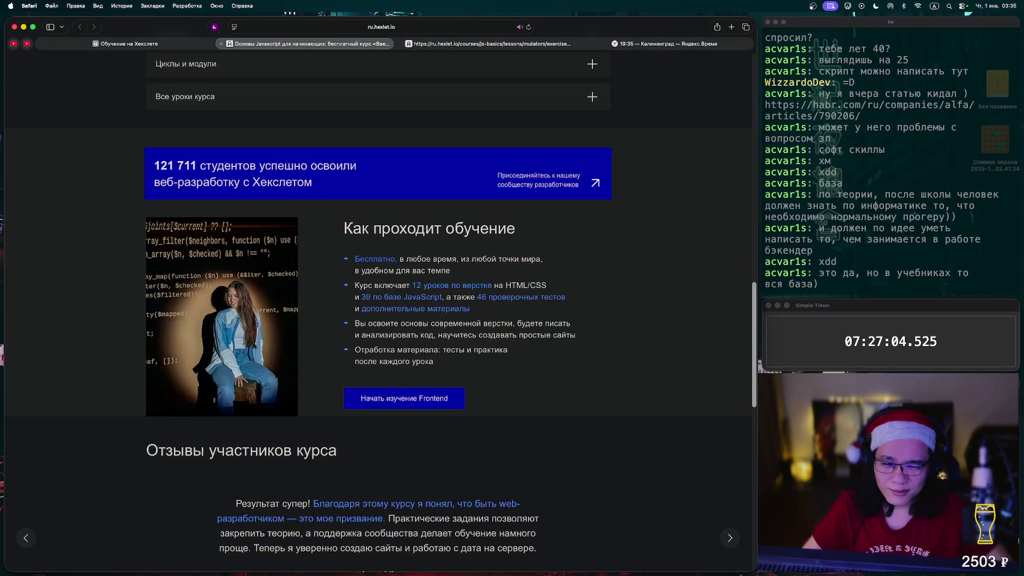
{"action": "left_click", "coordinate": [125, 44]}
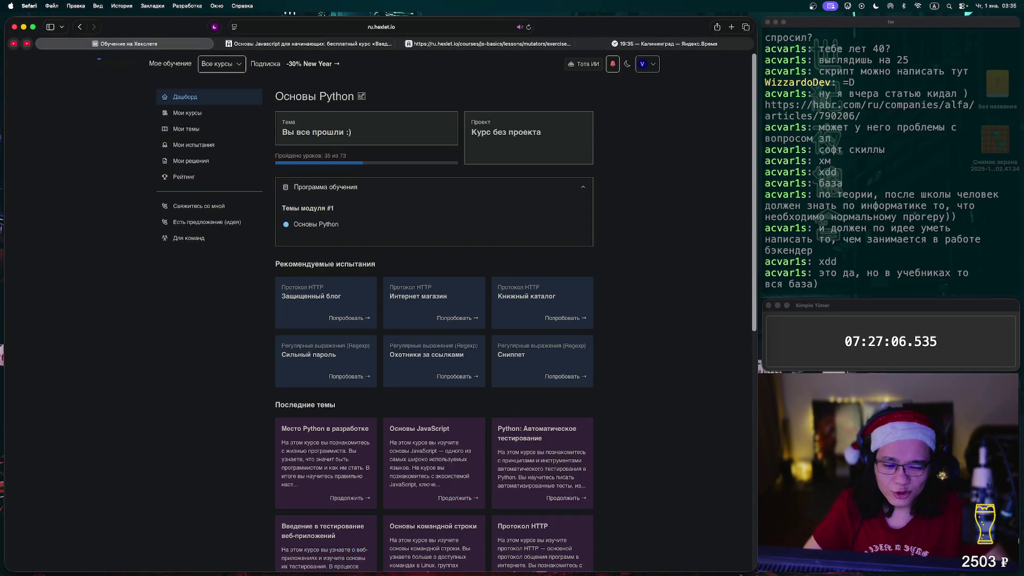
Switch from Safari through the terminal to bring OBS Studio to the front.
{"action": "key", "text": "super+Tab"}
{"action": "key", "text": "super+Tab"}
{"action": "key", "text": "super+Tab"}
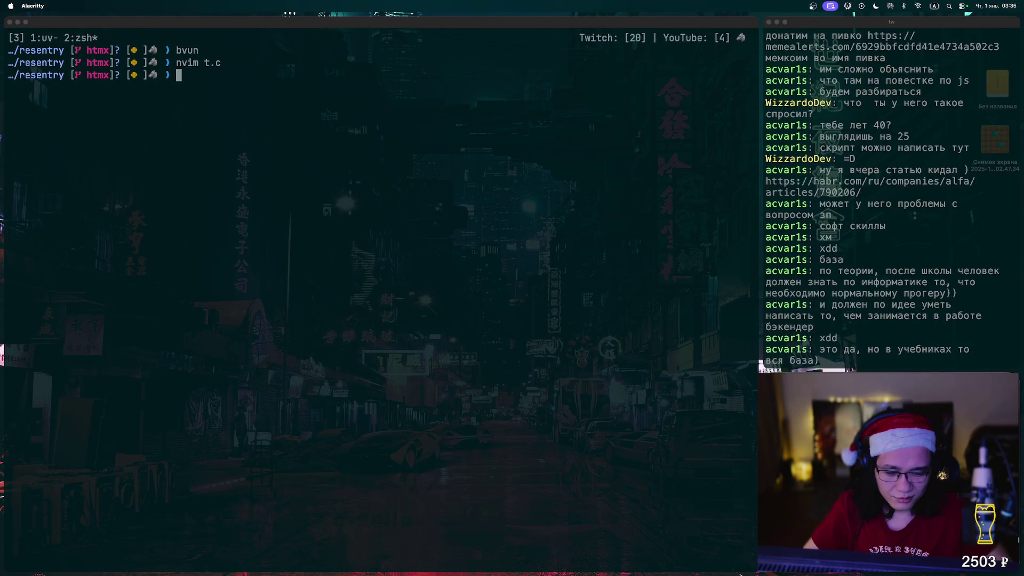
{"action": "key", "text": "super+Tab"}
{"action": "key", "text": "super+Tab"}
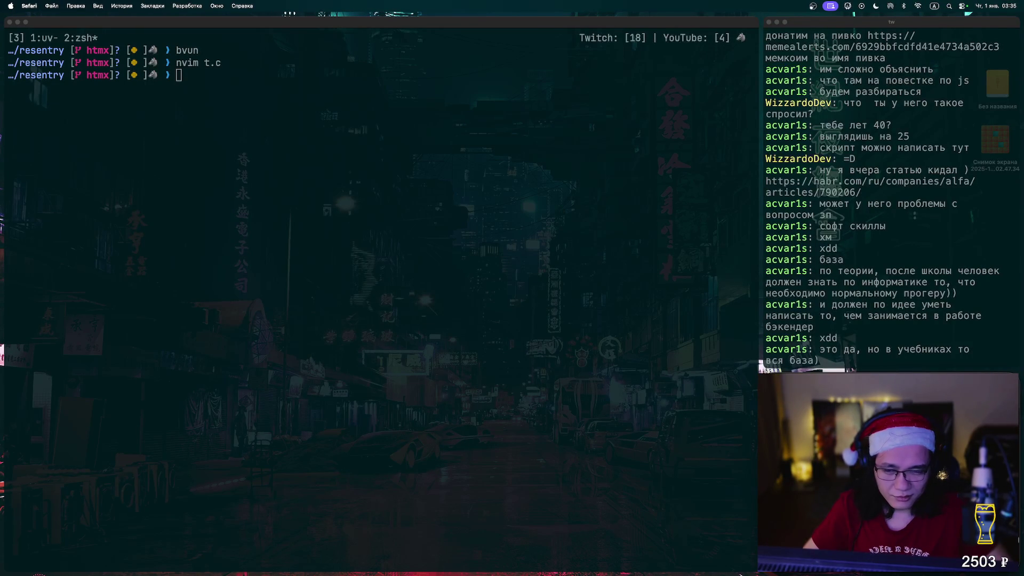
{"action": "key", "text": "super+Tab"}
{"action": "key", "text": "super+Tab"}
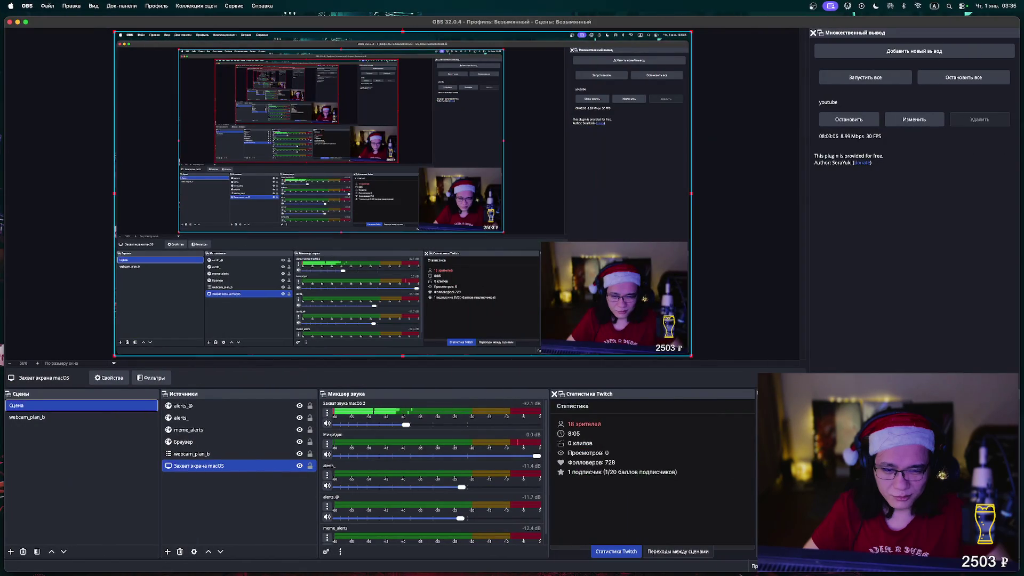
Leave OBS Studio and bring the Alacritty terminal back to the front.
{"action": "key", "text": "super+Tab"}
{"action": "key", "text": "super+Tab"}
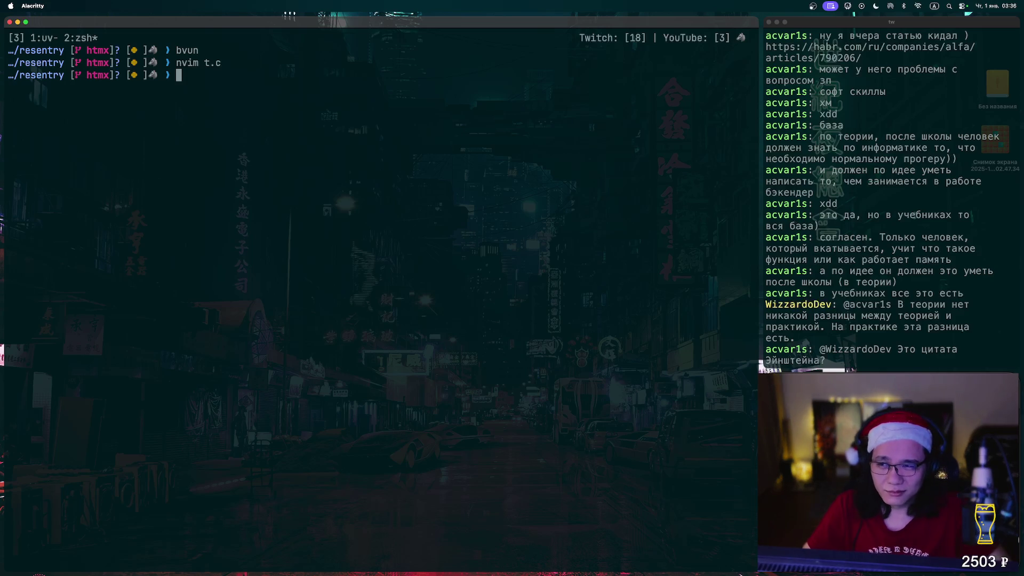
Return to Safari, scroll the dashboard, and go to the third tab with makeItFunny.
{"action": "key", "text": "super+Tab"}
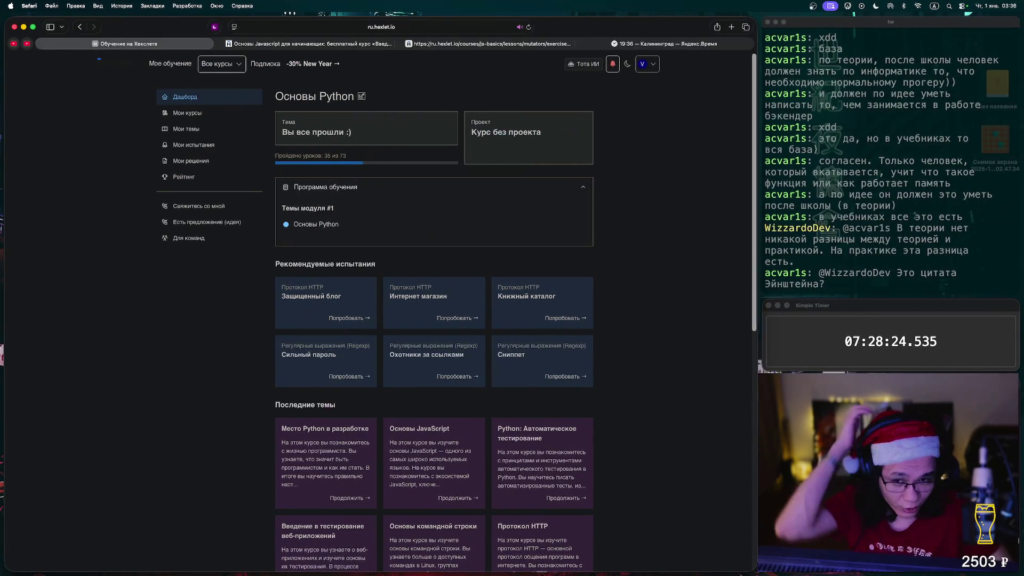
{"action": "scroll", "coordinate": [434, 320], "scroll_direction": "down", "scroll_amount": 5}
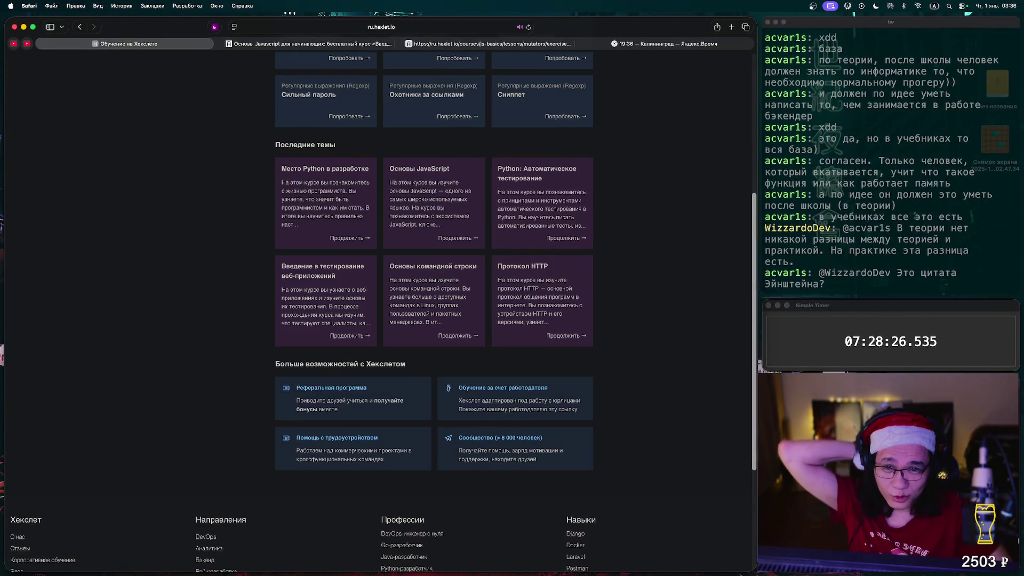
{"action": "key", "text": "super+3"}
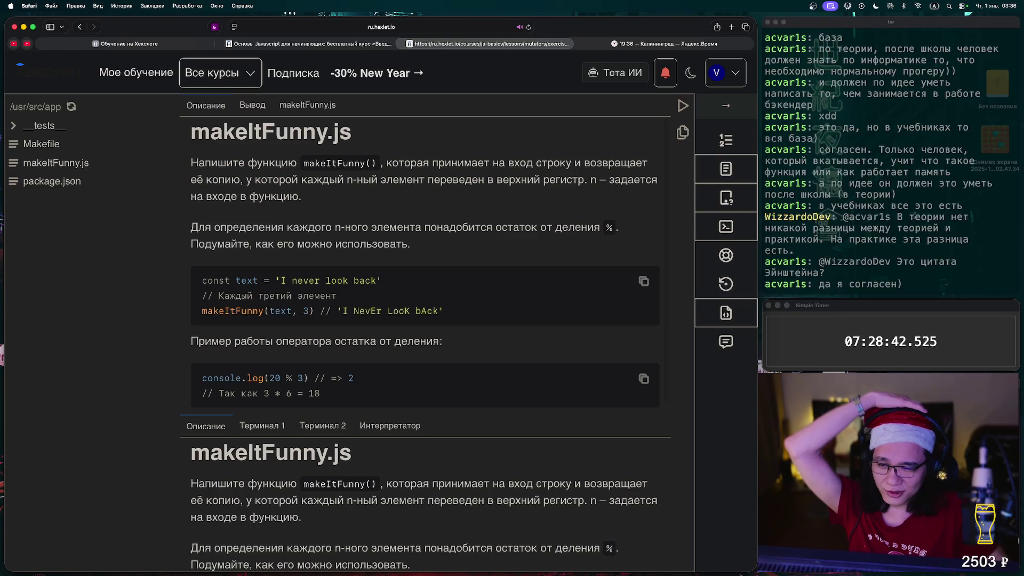
Run the checks on makeItFunny.js and return to the code after the failure.
{"action": "left_click", "coordinate": [308, 106]}
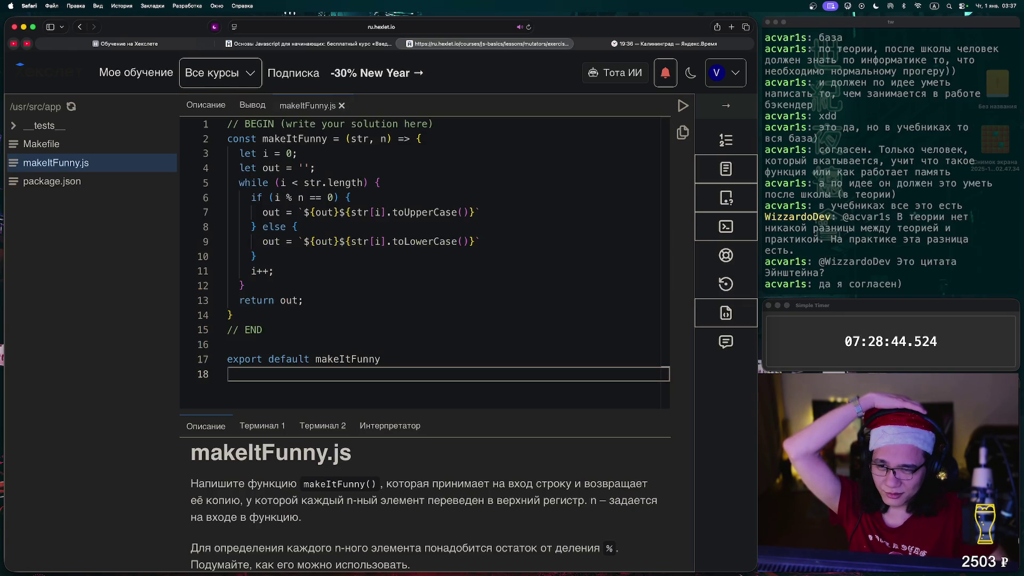
{"action": "left_click", "coordinate": [684, 105]}
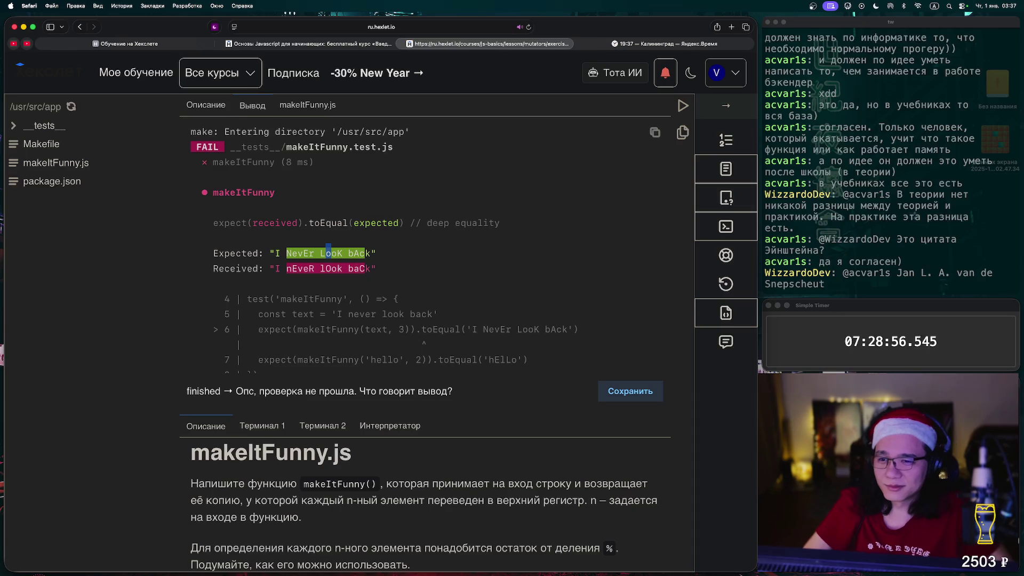
{"action": "left_click", "coordinate": [205, 104]}
{"action": "left_click", "coordinate": [56, 163]}
In the line 6 condition, try i-- and then change it to i++.
{"action": "left_click", "coordinate": [378, 227]}
{"action": "left_click", "coordinate": [378, 211]}
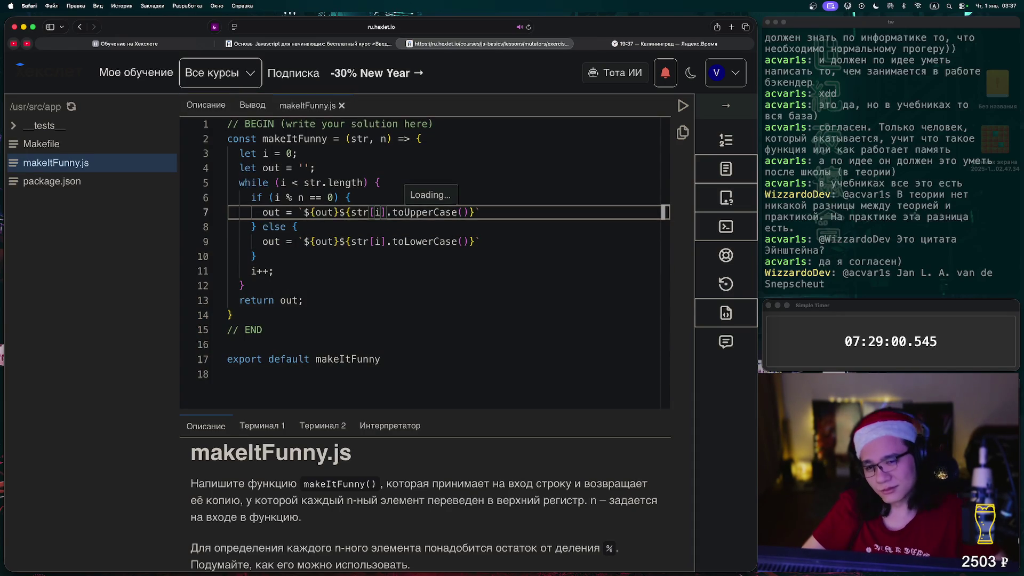
{"action": "left_click", "coordinate": [352, 198]}
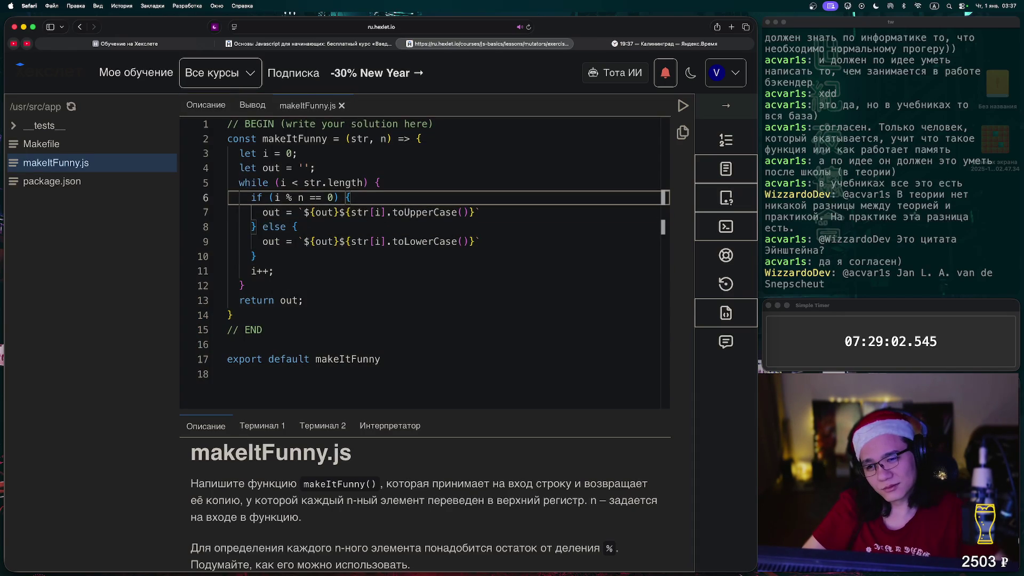
{"action": "key", "text": "alt+Left"}
{"action": "key", "text": "alt+Left"}
{"action": "key", "text": "alt+Left"}
{"action": "type", "text": "--"}
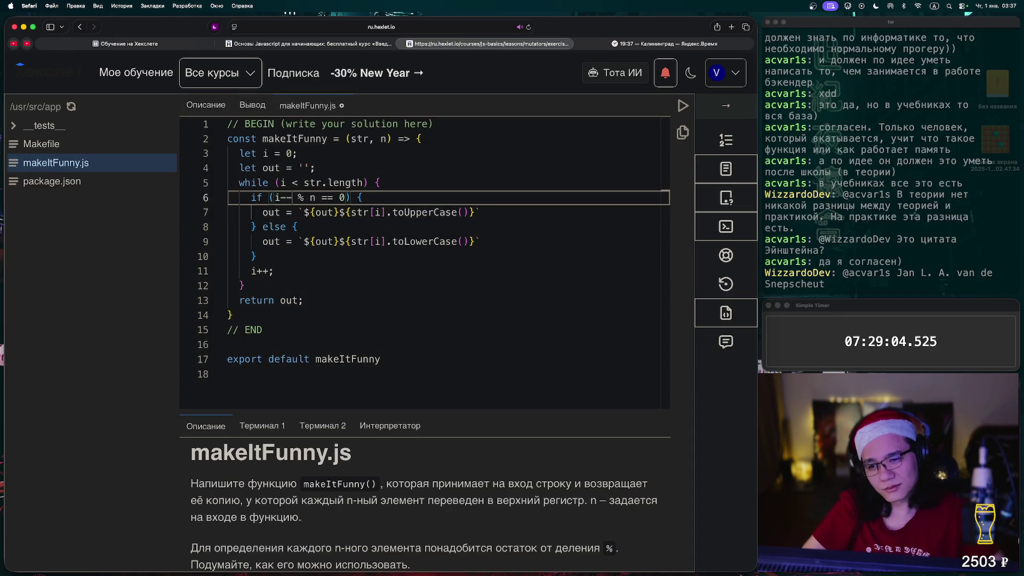
{"action": "key", "text": "Down"}
{"action": "key", "text": "Down"}
{"action": "key", "text": "Down"}
{"action": "key", "text": "Up"}
{"action": "key", "text": "Up"}
{"action": "key", "text": "Up"}
{"action": "key", "text": "BackSpace"}
{"action": "key", "text": "BackSpace"}
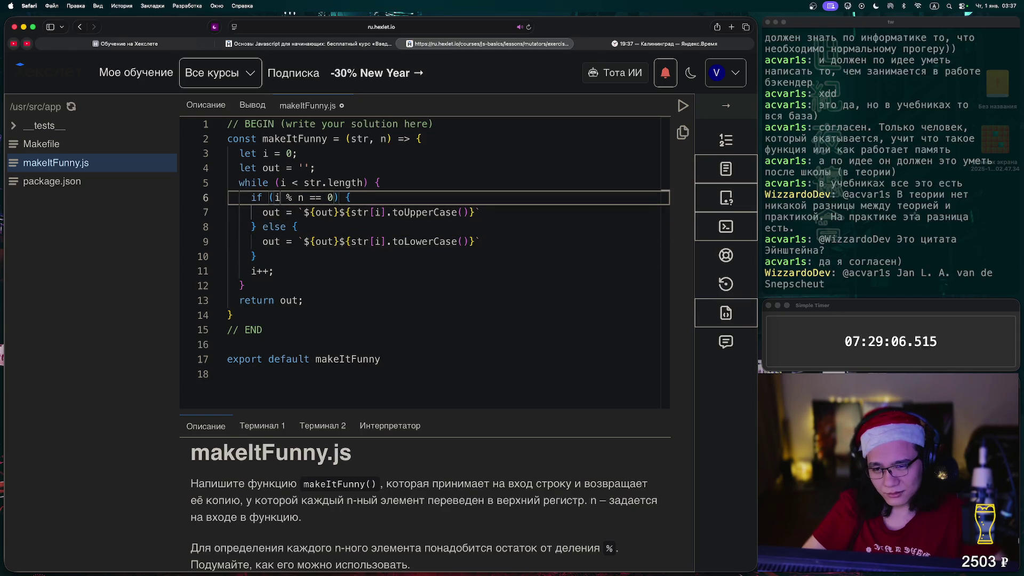
{"action": "type", "text": "++"}
Delete the separate i++ line, save, and rerun the checks.
{"action": "key", "text": "Down"}
{"action": "key", "text": "Down"}
{"action": "key", "text": "Down"}
{"action": "key", "text": "cmd+s"}
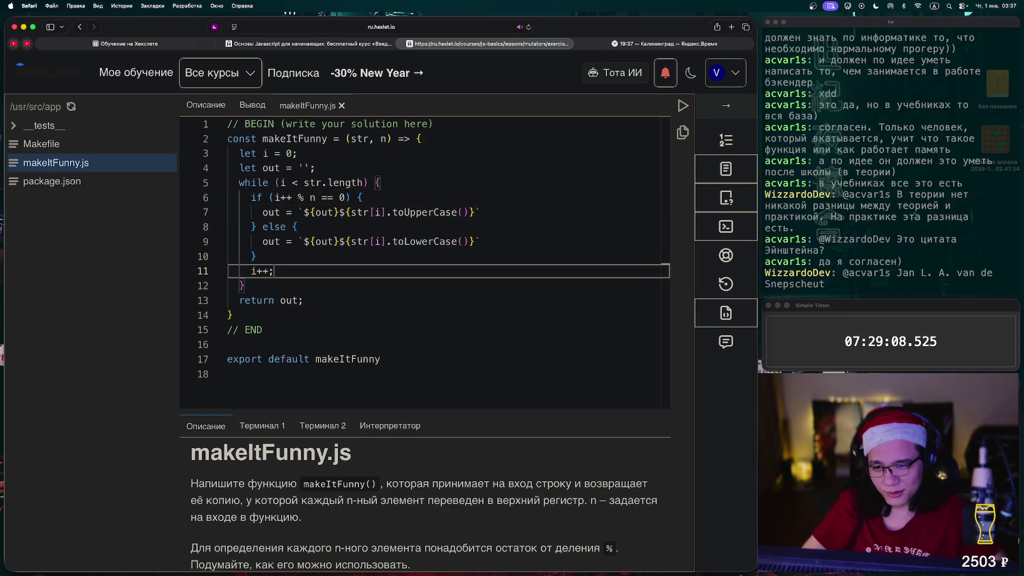
{"action": "key", "text": "BackSpace"}
{"action": "key", "text": "BackSpace"}
{"action": "key", "text": "BackSpace"}
{"action": "key", "text": "cmd+s"}
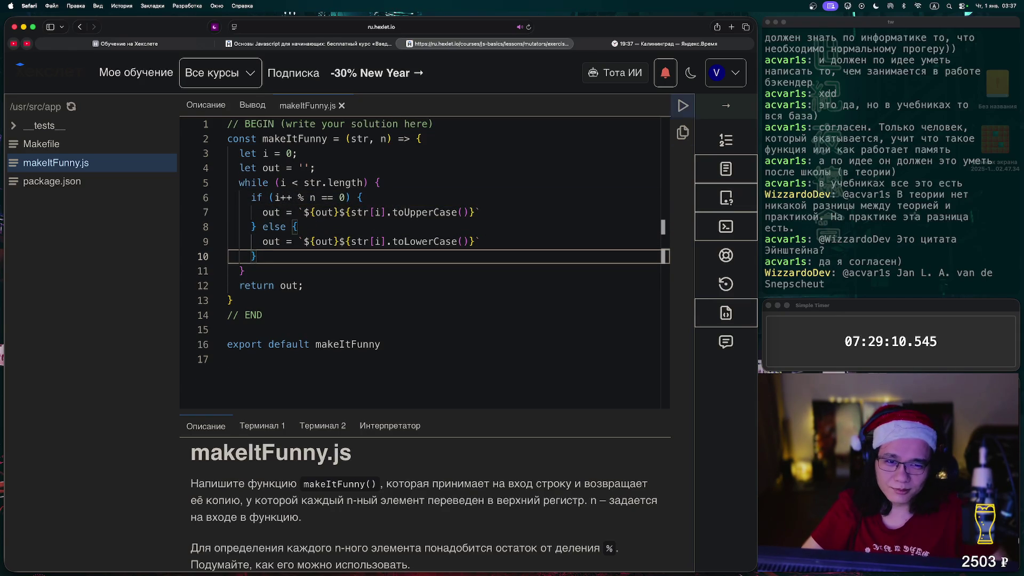
{"action": "key", "text": "ctrl+Return"}
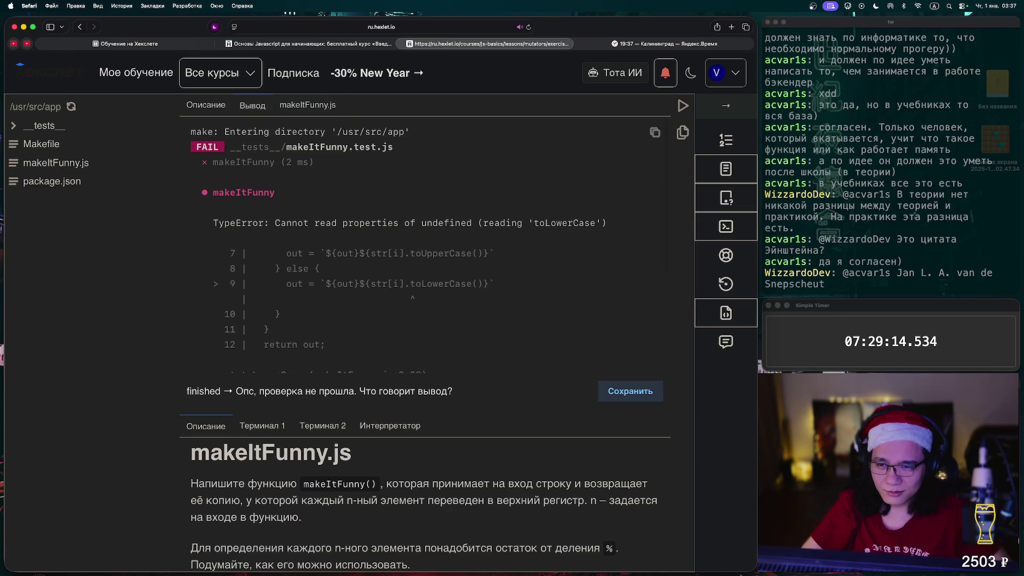
Switch the condition to the prefix ++i and run the checks again.
{"action": "left_click", "coordinate": [308, 105]}
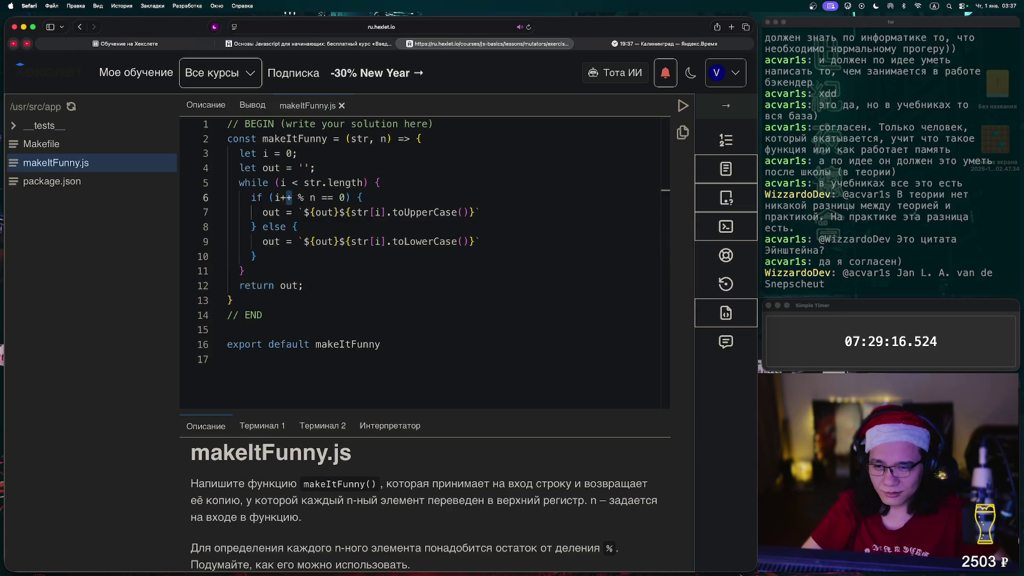
{"action": "key", "text": "BackSpace"}
{"action": "key", "text": "BackSpace"}
{"action": "key", "text": "Left"}
{"action": "type", "text": "++"}
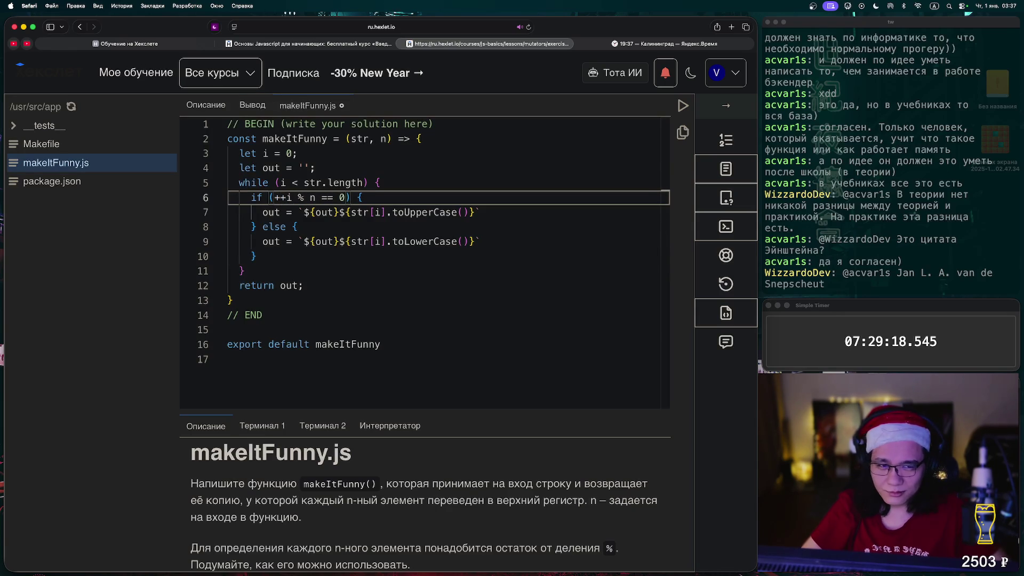
{"action": "key", "text": "ctrl+Return"}
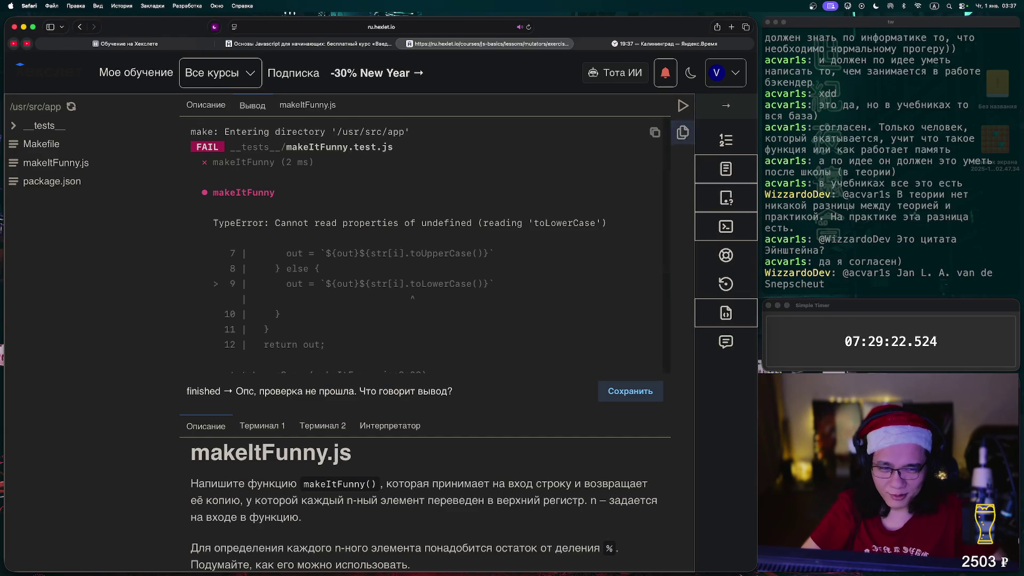
Remove the increment from the condition, add i++; after the if-else block, and save.
{"action": "left_click", "coordinate": [308, 105]}
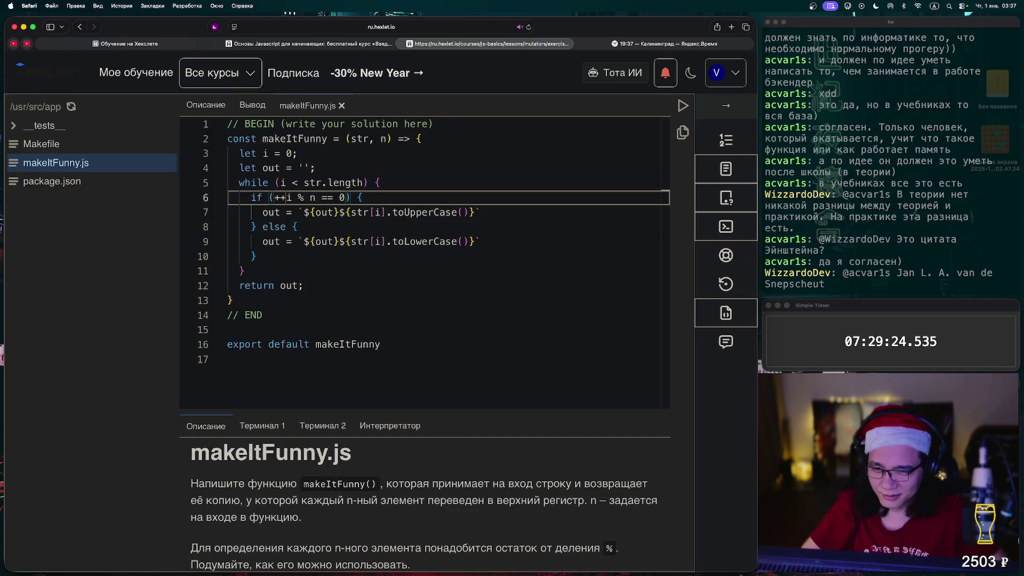
{"action": "key", "text": "Delete"}
{"action": "key", "text": "Delete"}
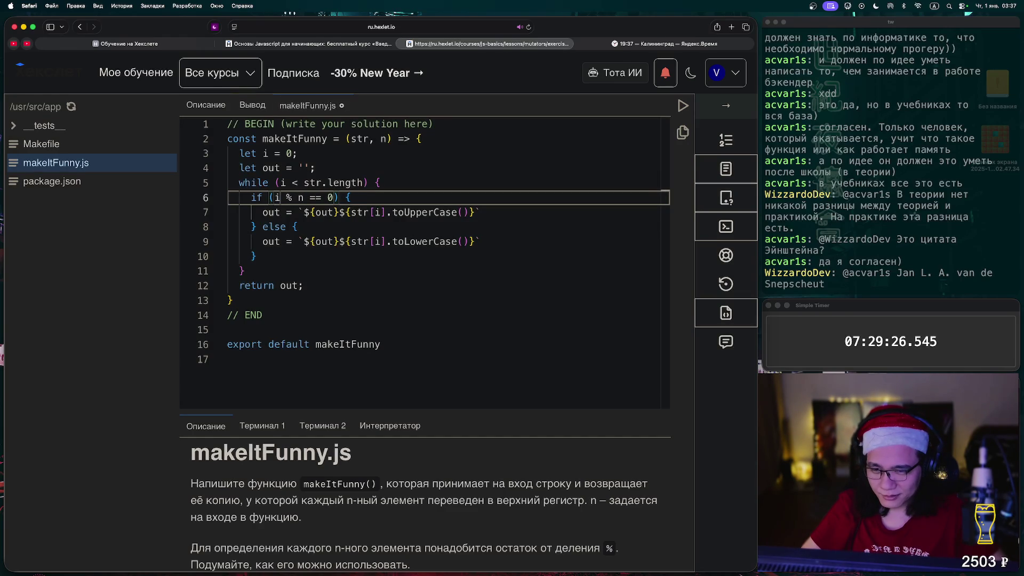
{"action": "key", "text": "Down"}
{"action": "key", "text": "Down"}
{"action": "key", "text": "Down"}
{"action": "key", "text": "Return"}
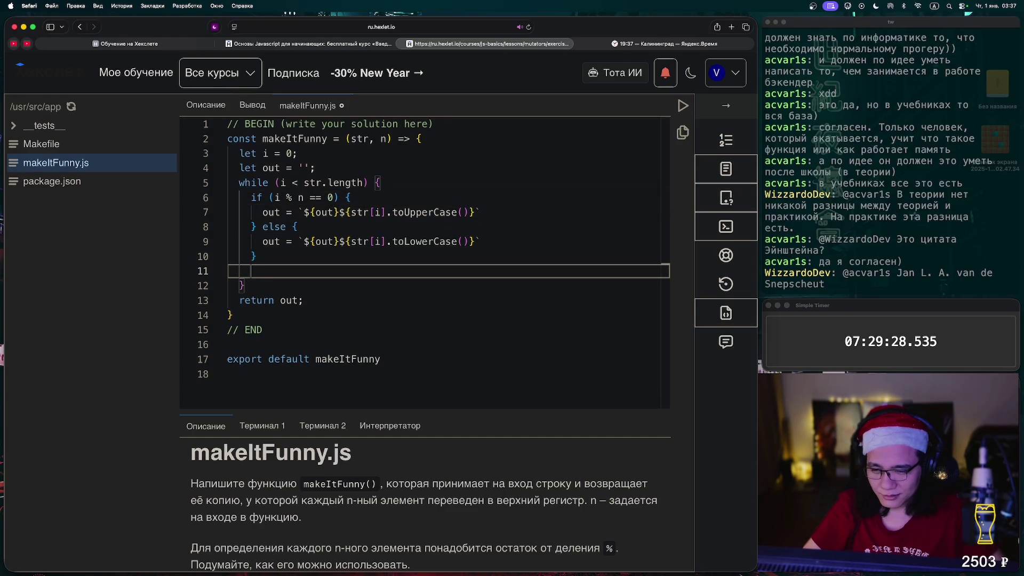
{"action": "type", "text": "i ++"}
{"action": "key", "text": "BackSpace"}
{"action": "key", "text": "BackSpace"}
{"action": "key", "text": "BackSpace"}
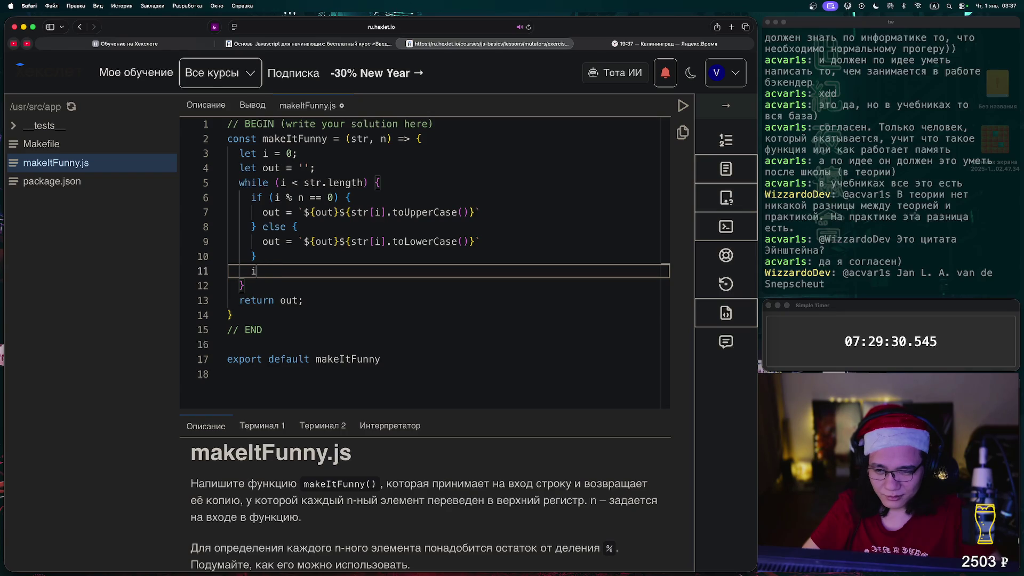
{"action": "type", "text": "++;"}
{"action": "key", "text": "super+s"}
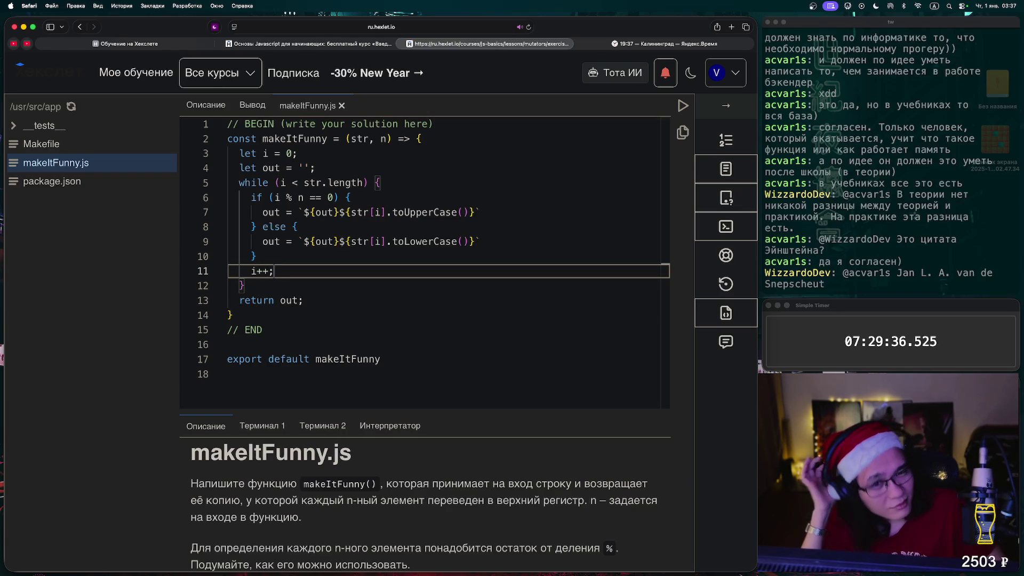
Rerun the checks, review the i on line 6 and the while condition on line 5, then test again.
{"action": "left_click", "coordinate": [683, 106]}
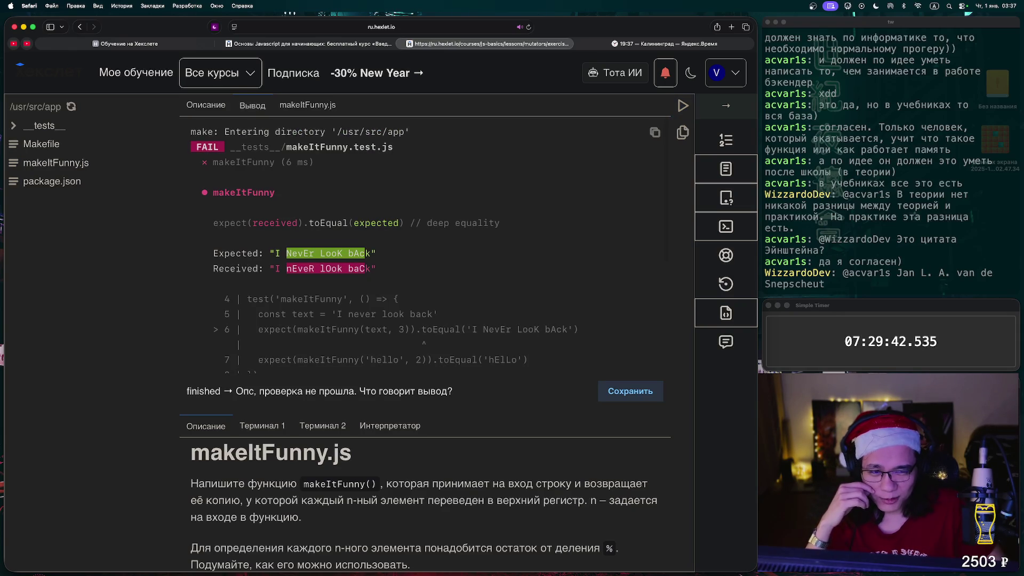
{"action": "left_click", "coordinate": [307, 105]}
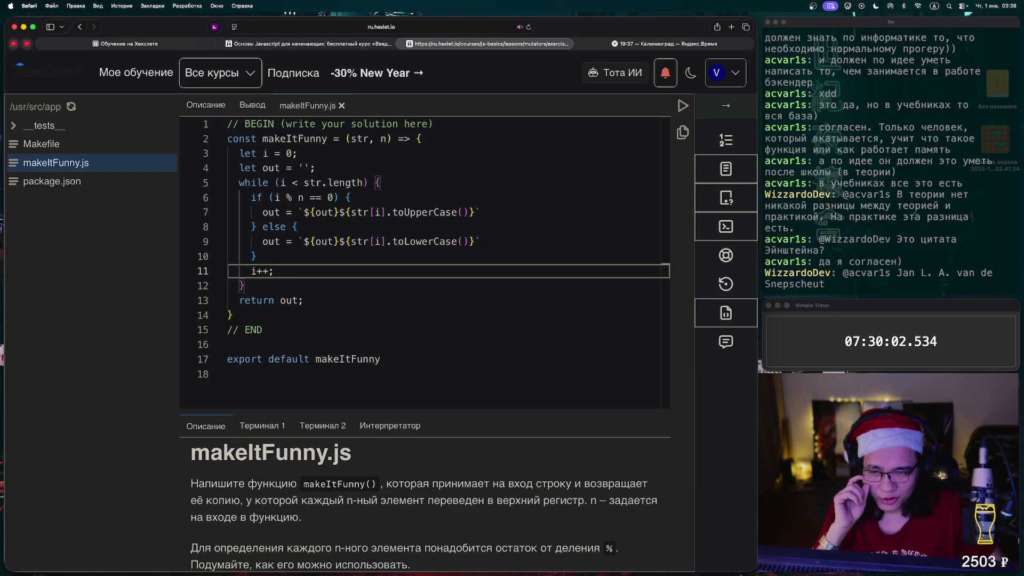
{"action": "double_click", "coordinate": [277, 197]}
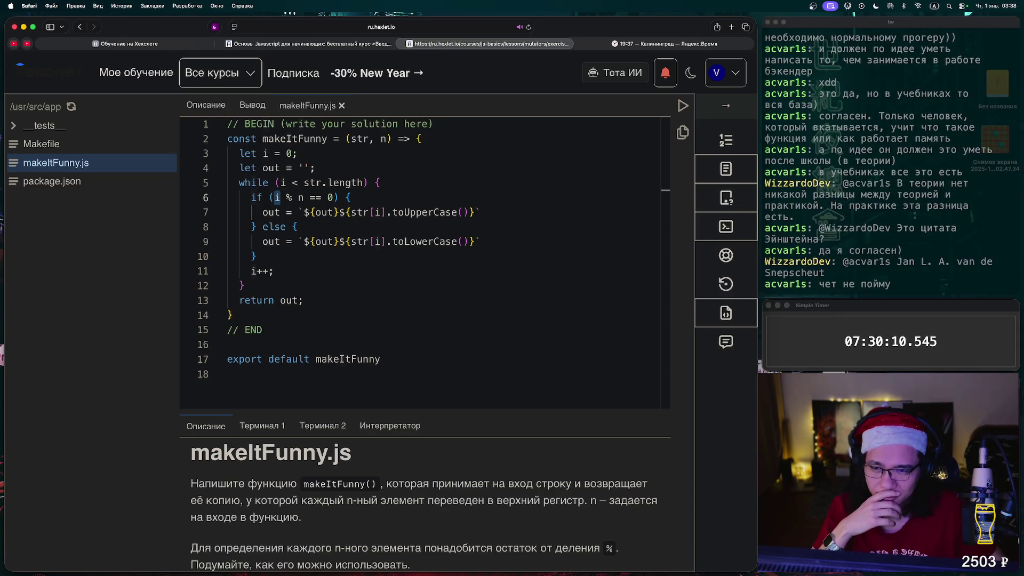
{"action": "left_click", "coordinate": [283, 183]}
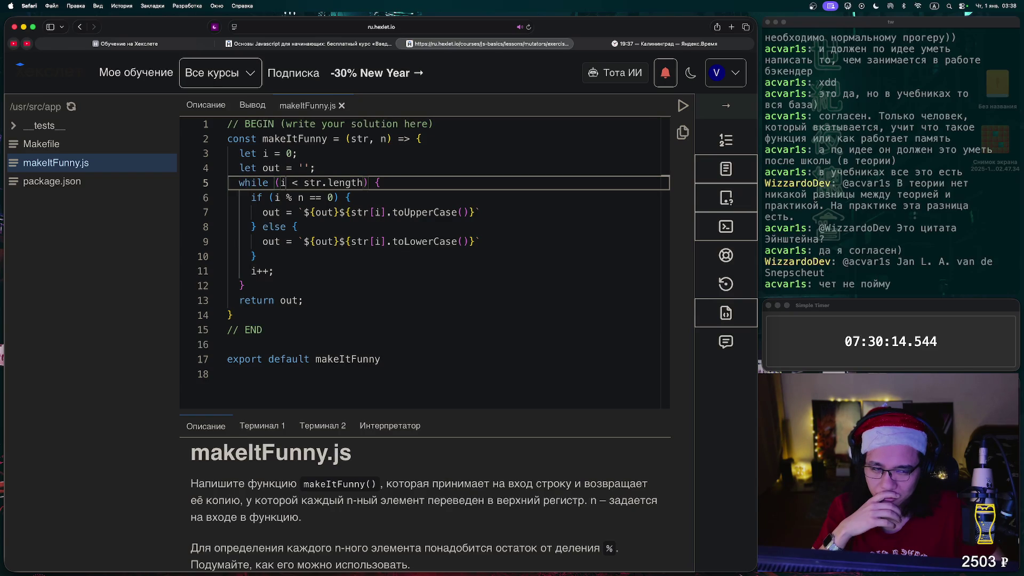
{"action": "key", "text": "ctrl+Return"}
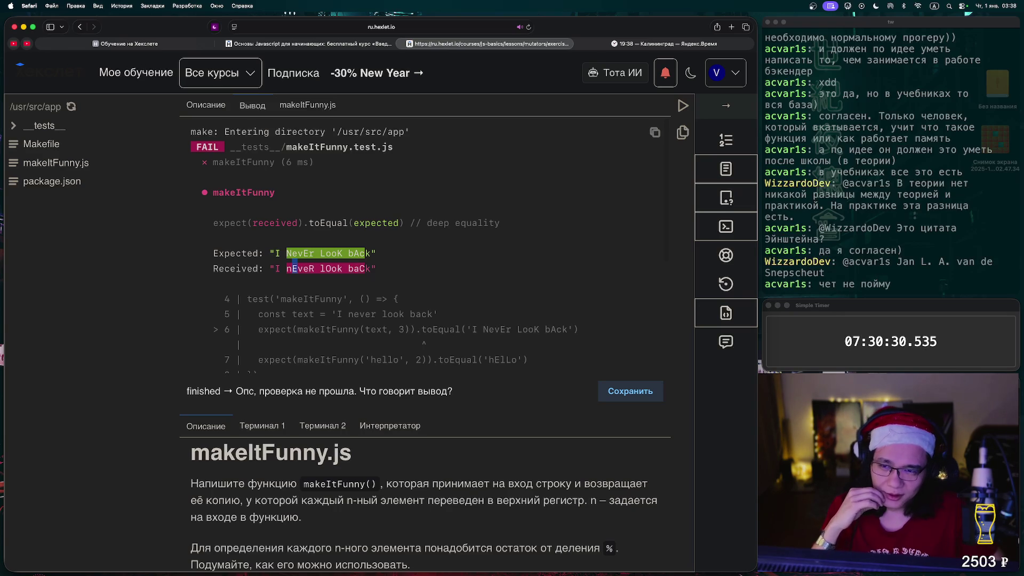
Switch from the failing test output back to the makeItFunny.js editor tab.
{"action": "left_click", "coordinate": [308, 105]}
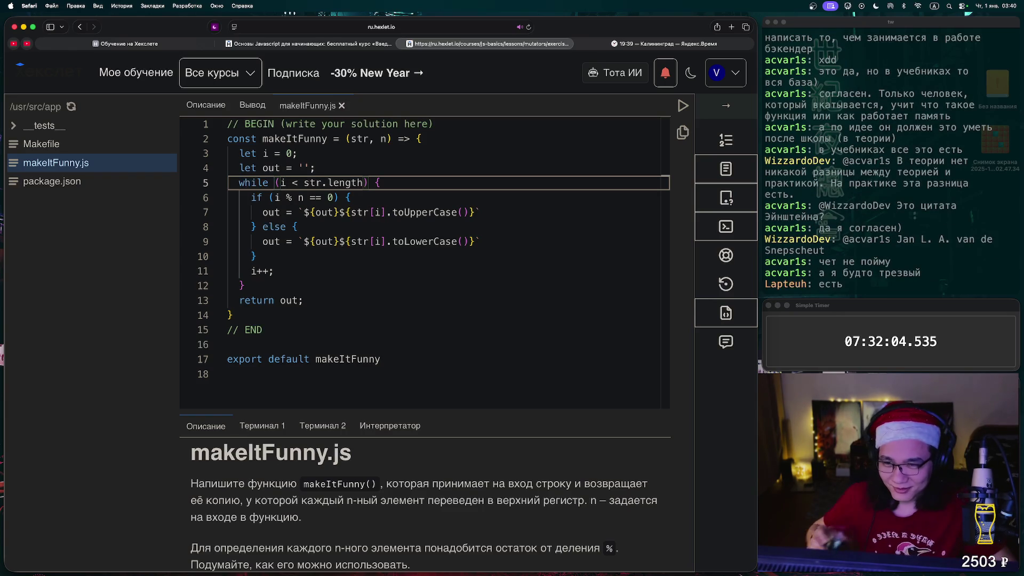
Reread the task statement's first paragraph, then rerun the makeItFunny.js checks.
{"action": "left_click", "coordinate": [206, 105]}
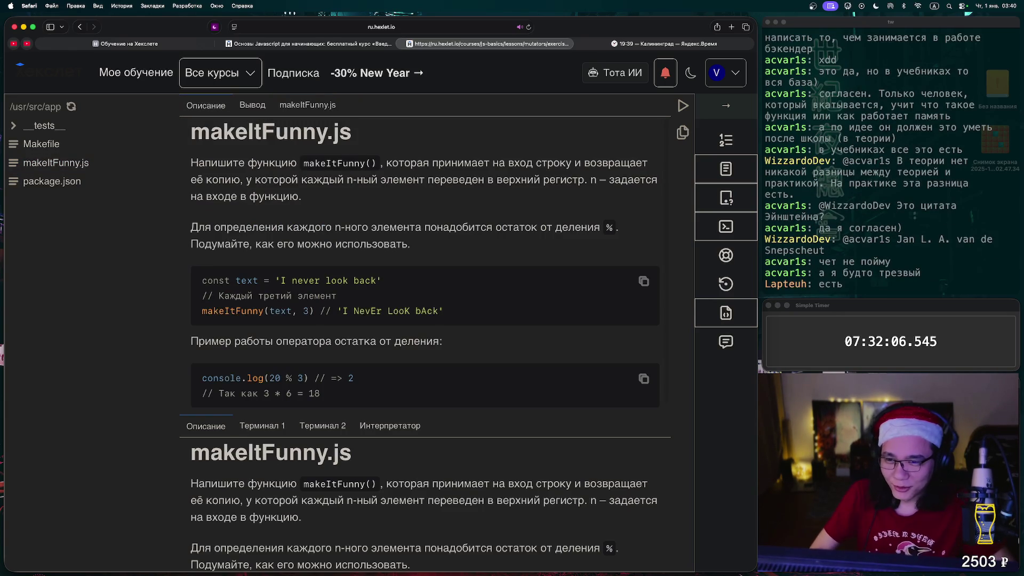
{"action": "triple_click", "coordinate": [193, 163]}
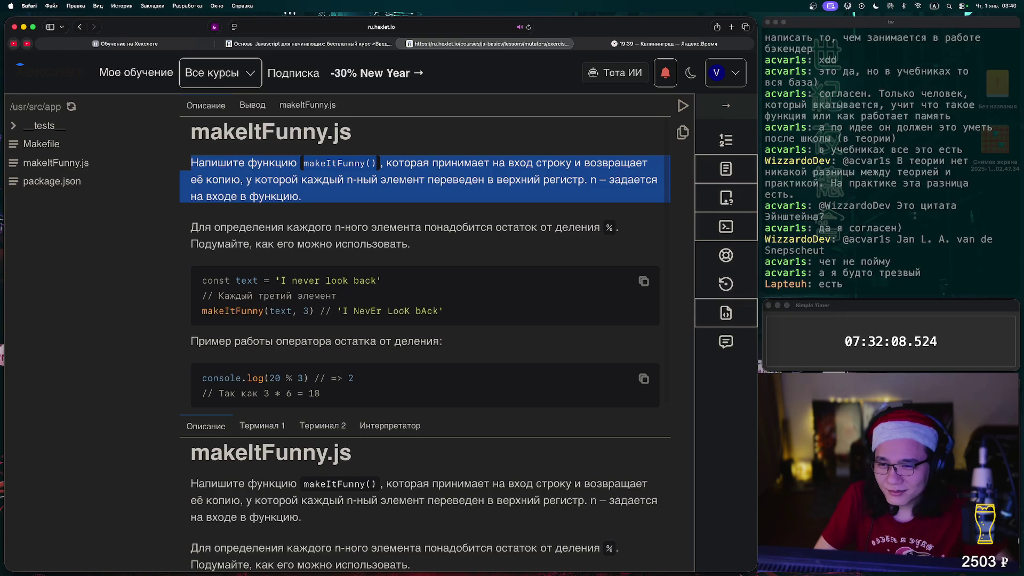
{"action": "left_click", "coordinate": [308, 105]}
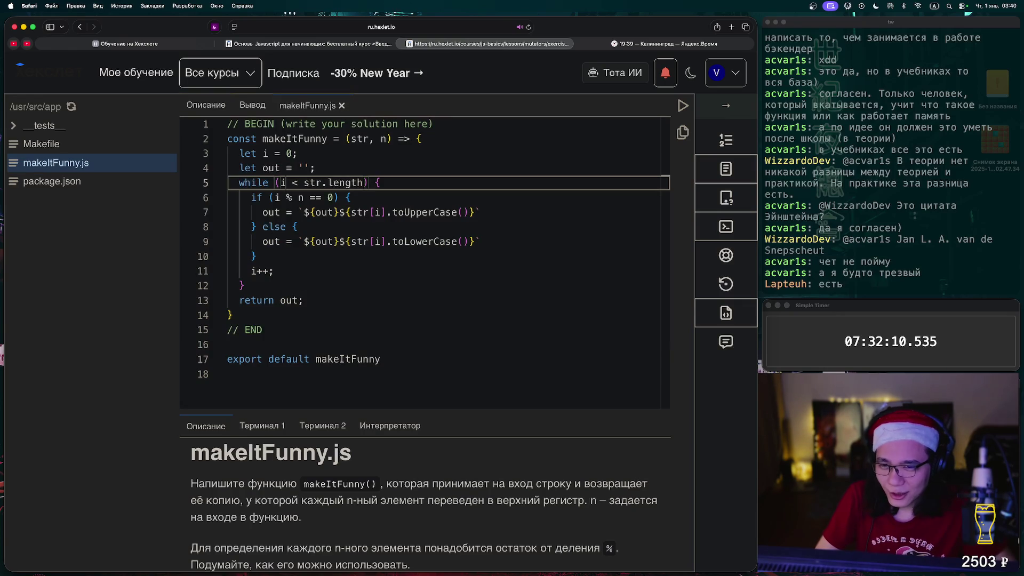
{"action": "left_click", "coordinate": [683, 105]}
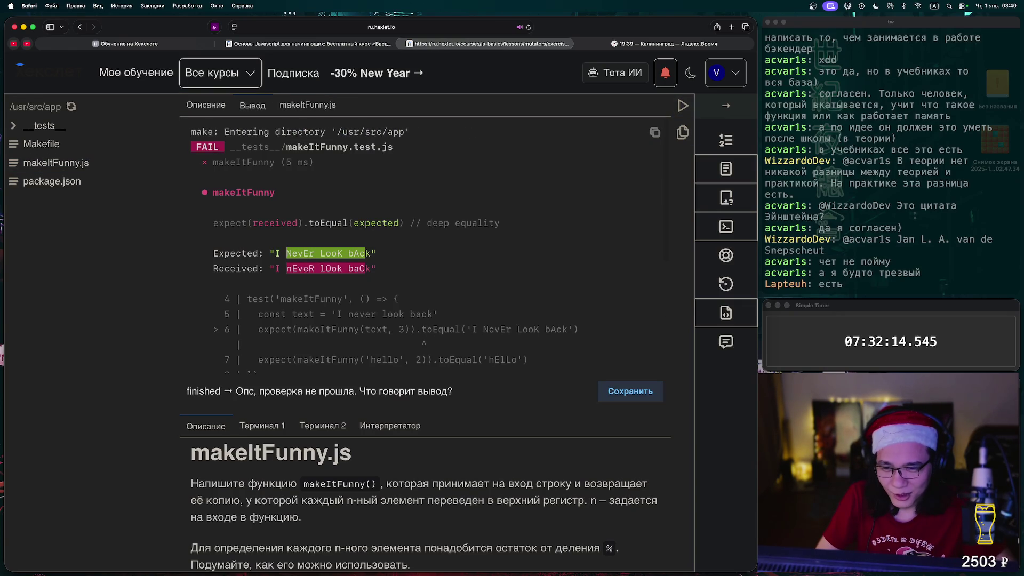
After comparing the failing output, change line 6's == to === and rerun the tests.
{"action": "left_click_drag", "start_coordinate": [291, 269], "coordinate": [304, 269]}
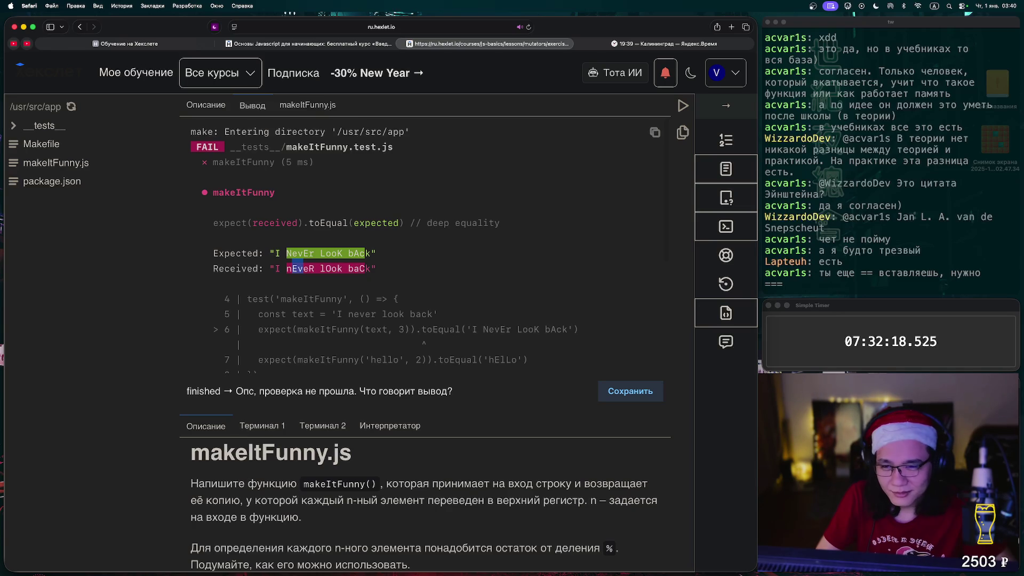
{"action": "left_click", "coordinate": [308, 105]}
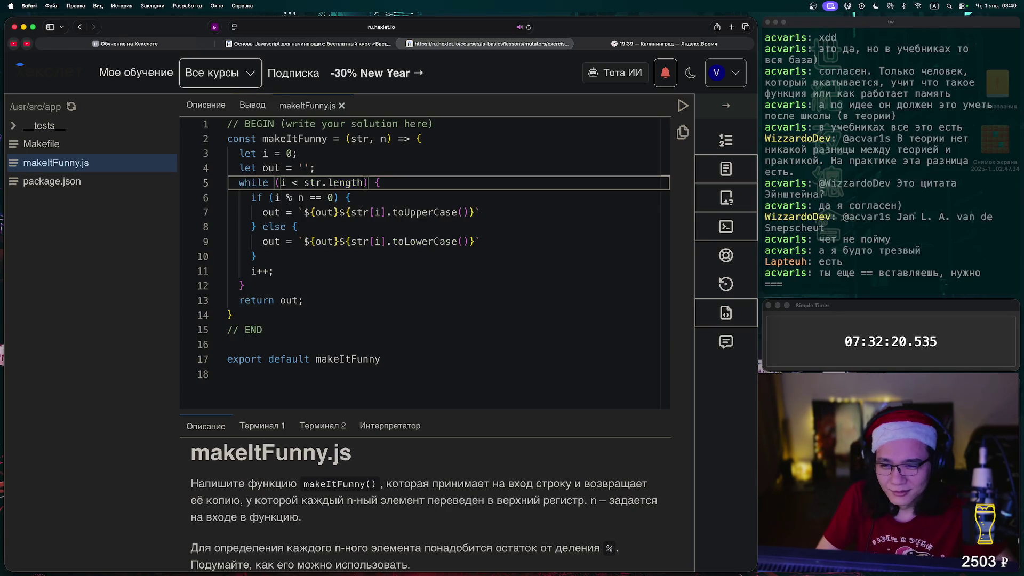
{"action": "left_click", "coordinate": [343, 212]}
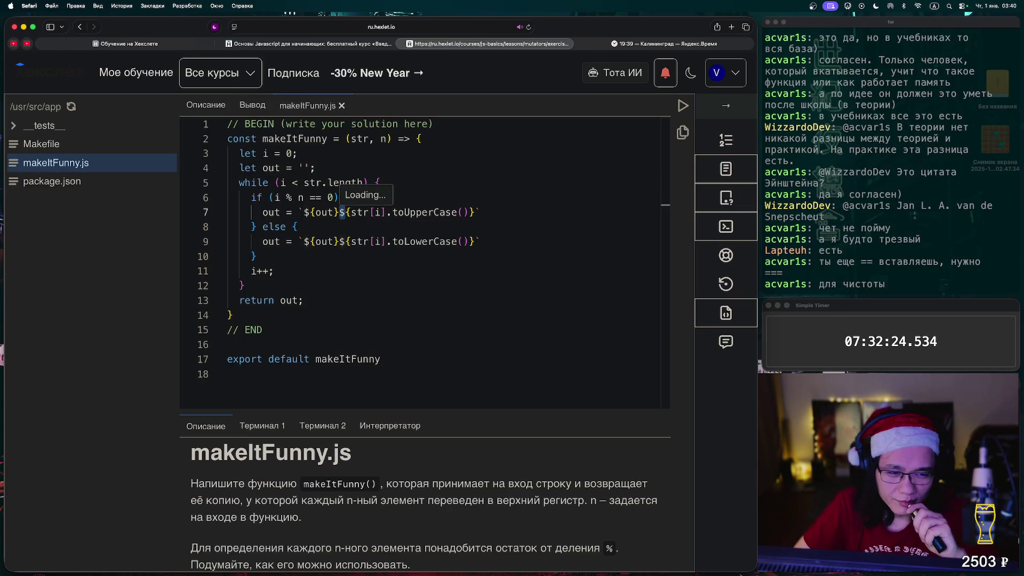
{"action": "key", "text": "Up"}
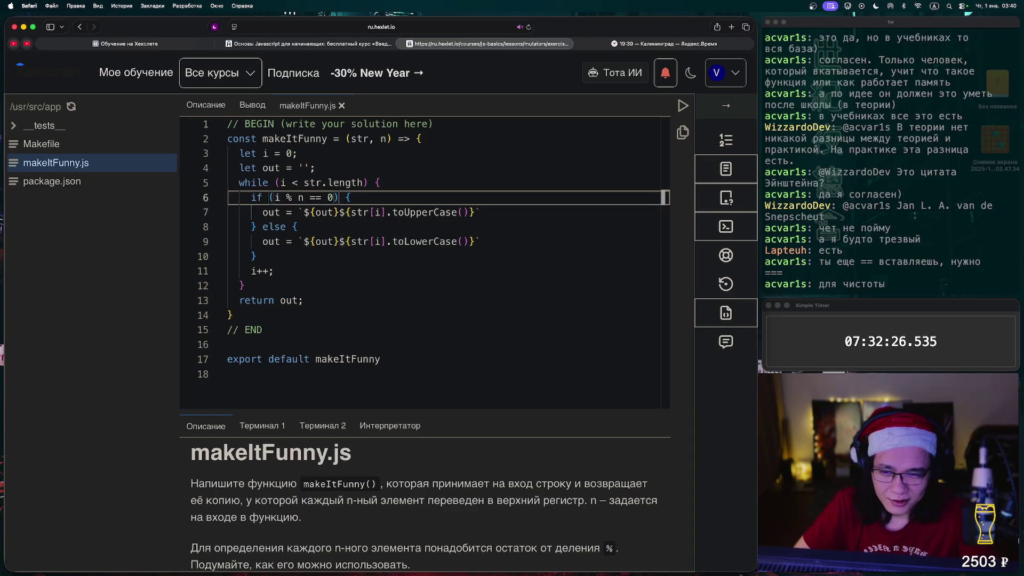
{"action": "type", "text": "="}
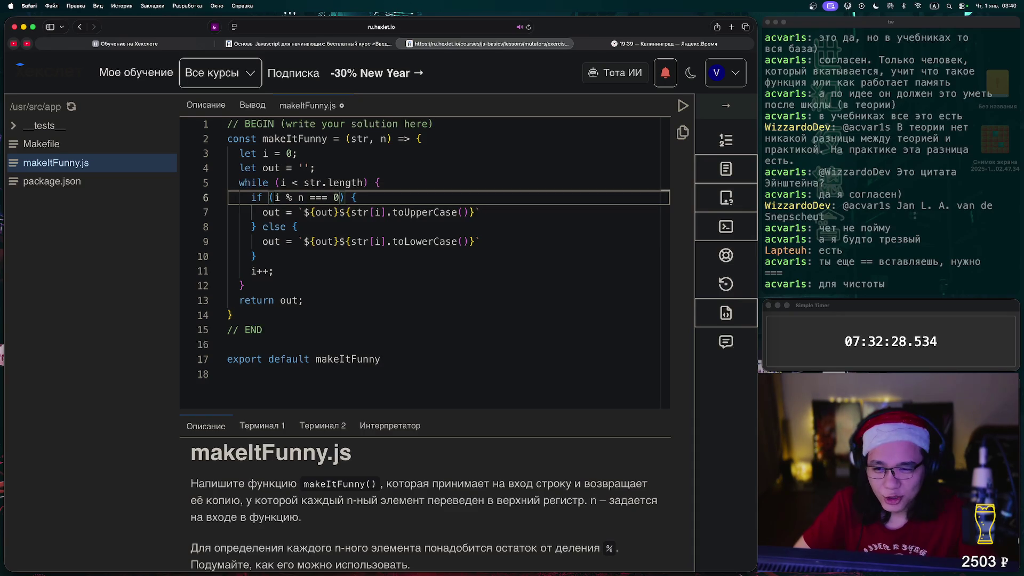
{"action": "left_click_drag", "start_coordinate": [346, 212], "coordinate": [298, 227]}
{"action": "left_click", "coordinate": [683, 105]}
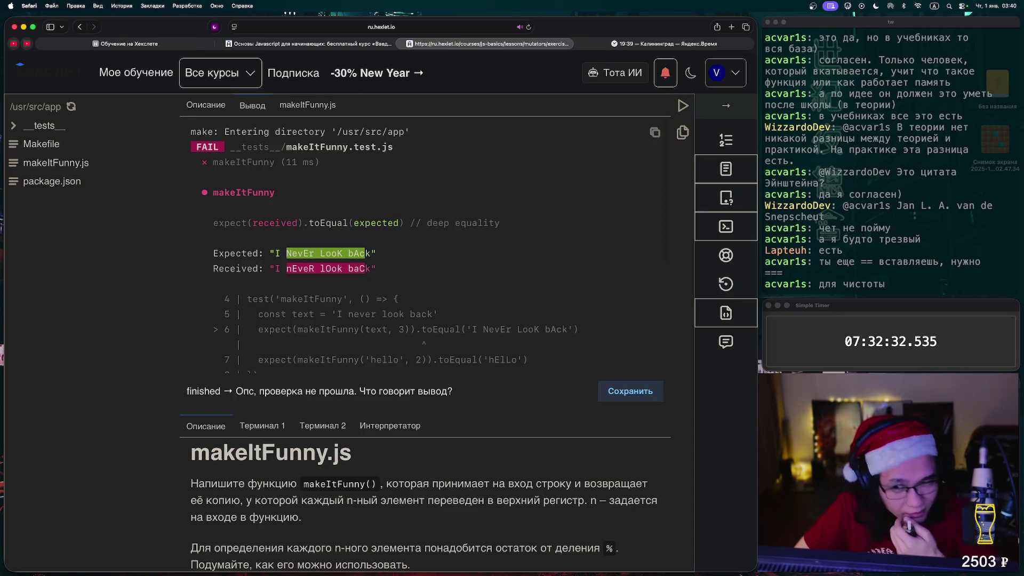
{"action": "left_click", "coordinate": [307, 105]}
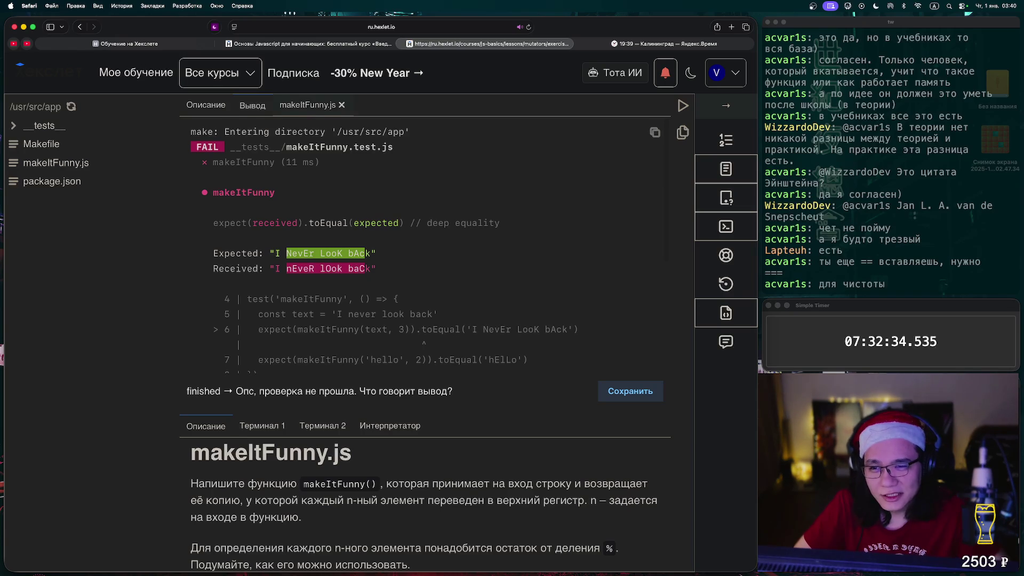
{"action": "left_click", "coordinate": [255, 256]}
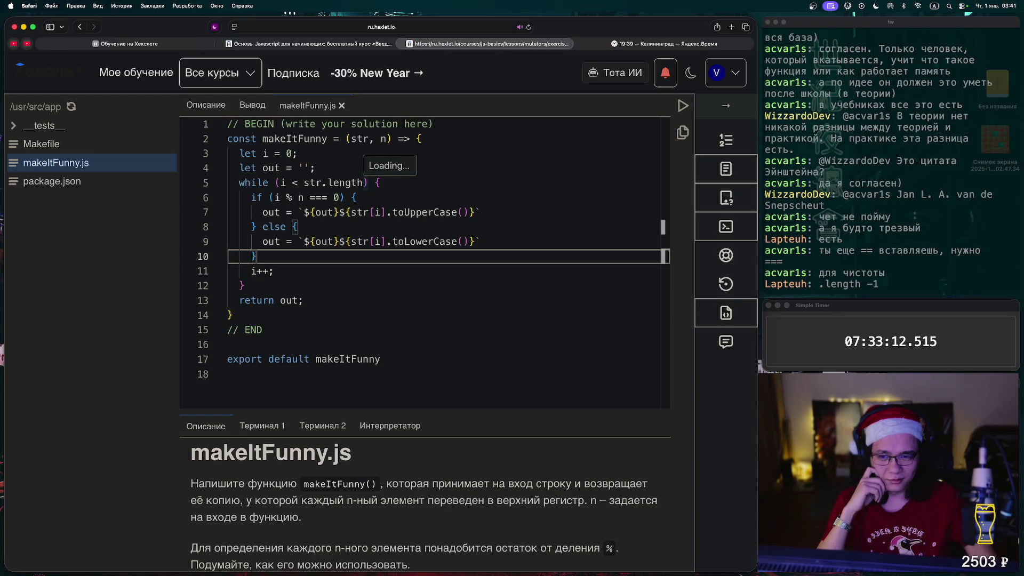
{"action": "key", "text": "ctrl+Return"}
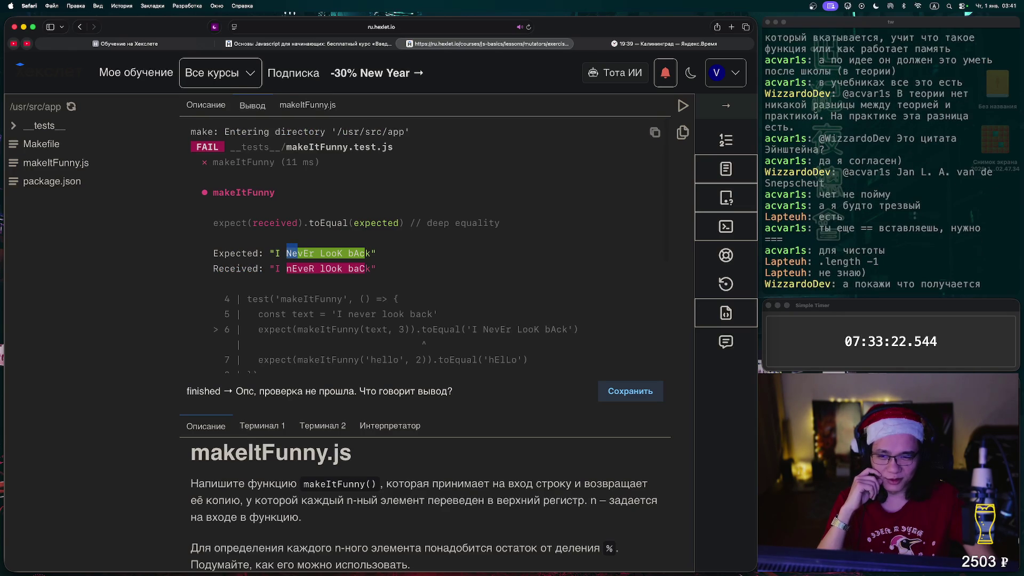
{"action": "left_click", "coordinate": [292, 253]}
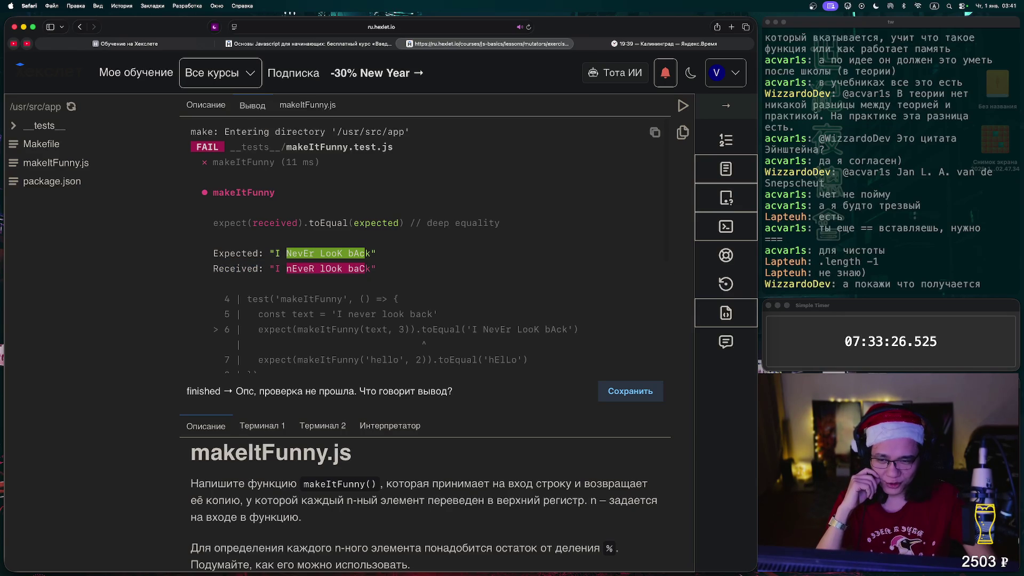
{"action": "left_click_drag", "start_coordinate": [287, 268], "coordinate": [292, 268]}
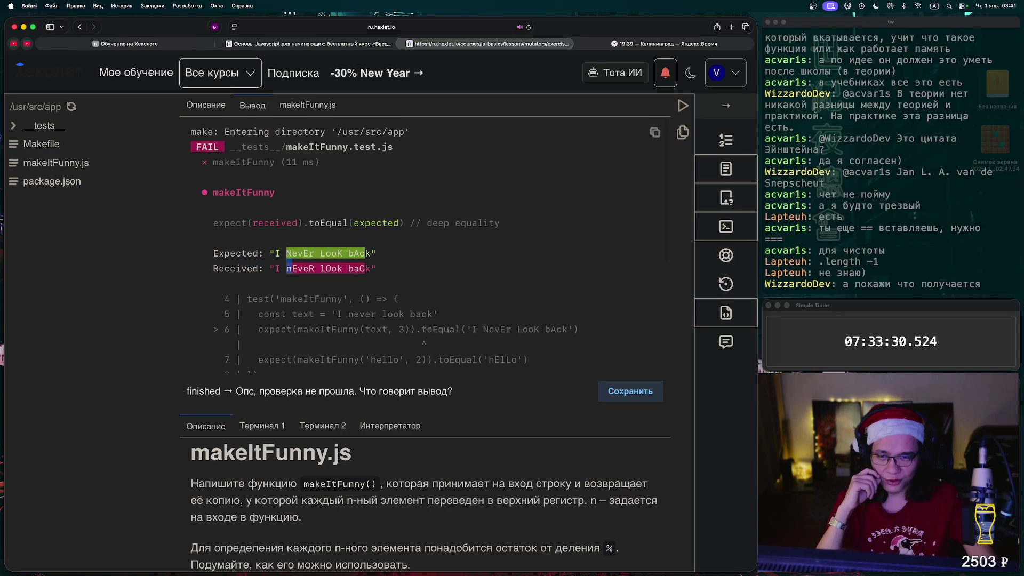
{"action": "left_click", "coordinate": [308, 106]}
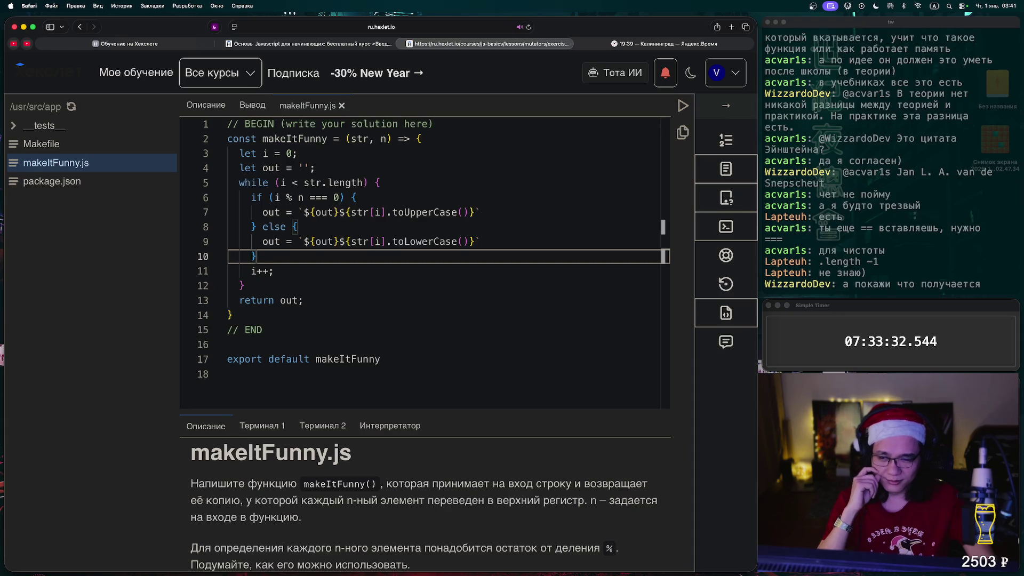
Change line 6's condition to 'i - 1 % n', then save and run the checks.
{"action": "left_click", "coordinate": [269, 198]}
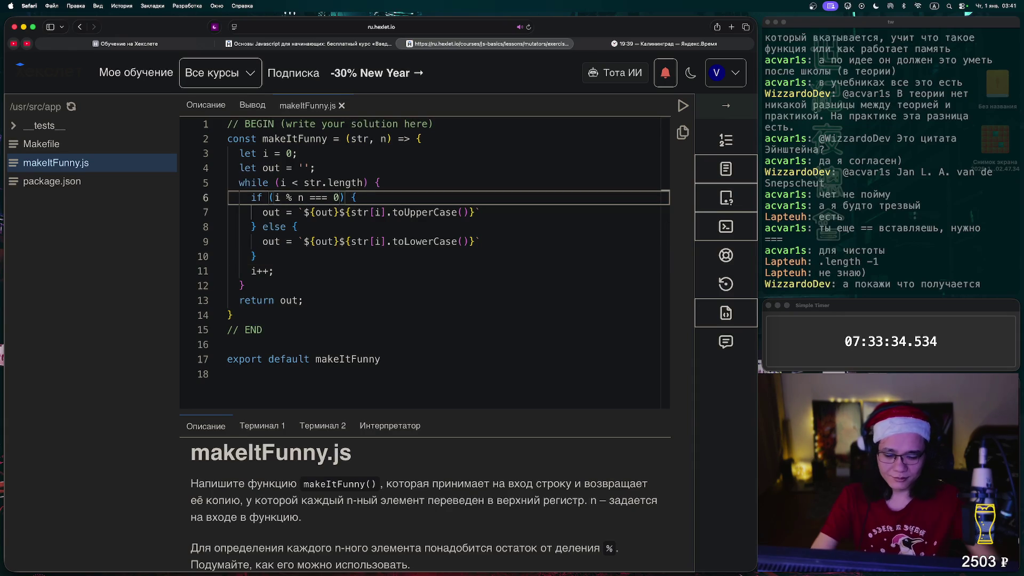
{"action": "type", "text": "- 1"}
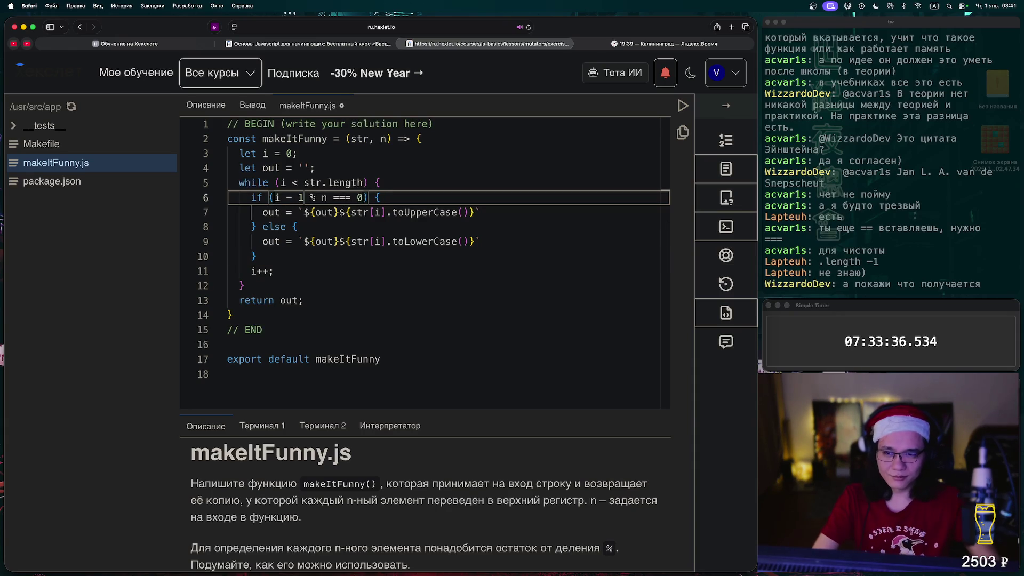
{"action": "key", "text": "super+s"}
{"action": "left_click", "coordinate": [683, 105]}
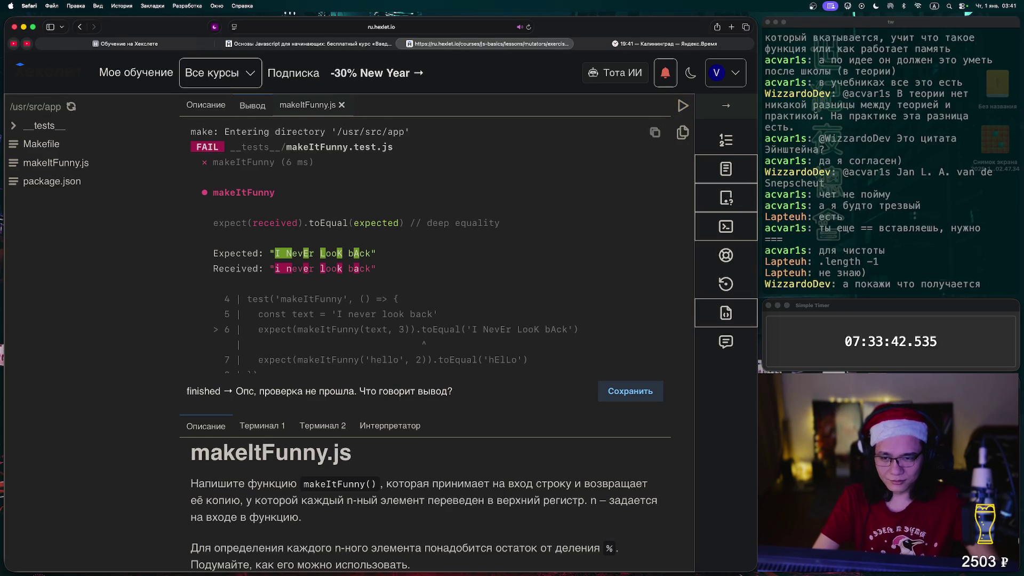
Replace the '- 1' with a prefix decrement so line 6 reads '--i % n', then rerun.
{"action": "left_click", "coordinate": [308, 105]}
{"action": "key", "text": "Left"}
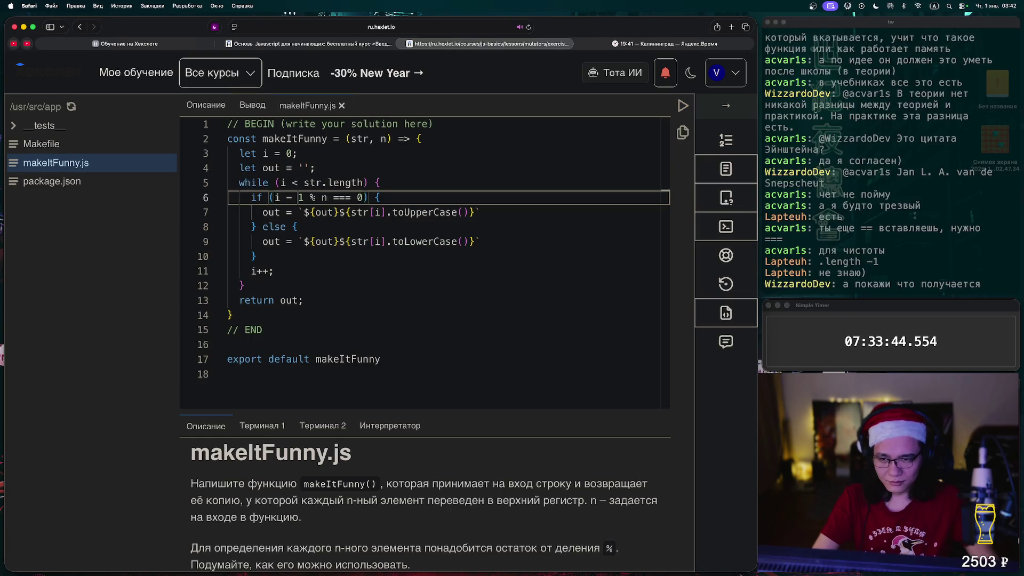
{"action": "key", "text": "Delete"}
{"action": "key", "text": "BackSpace"}
{"action": "key", "text": "BackSpace"}
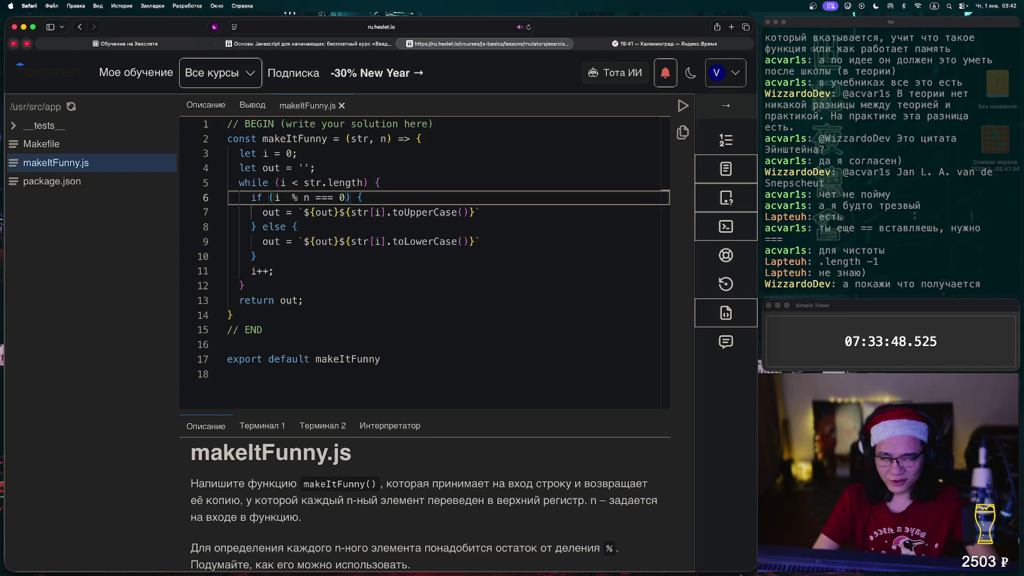
{"action": "key", "text": "BackSpace"}
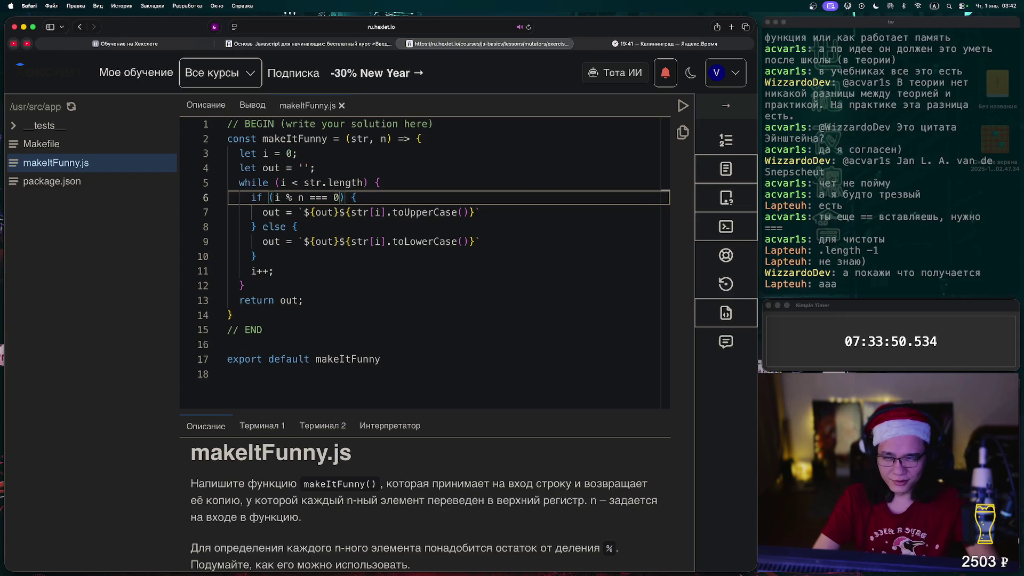
{"action": "type", "text": "--"}
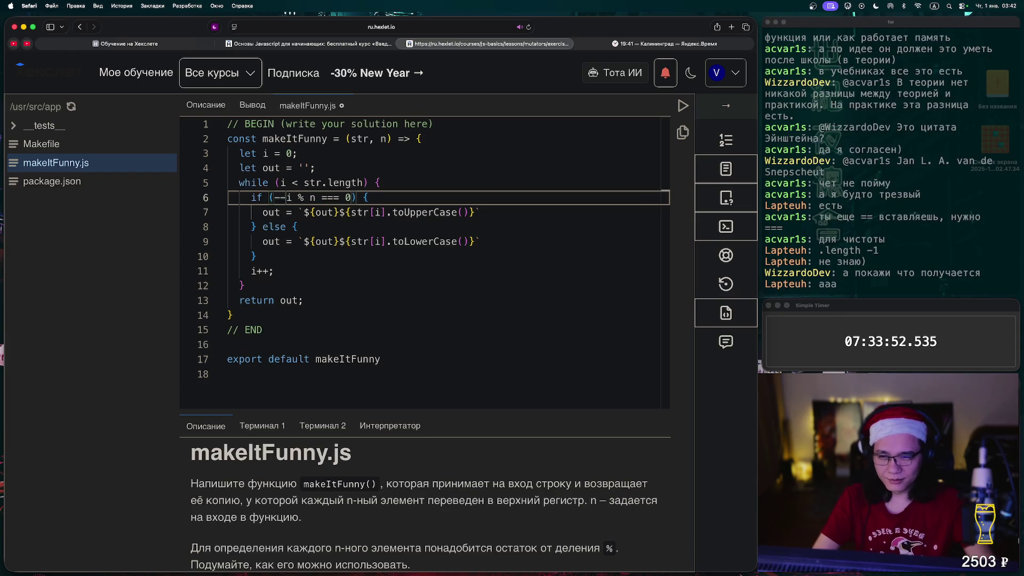
{"action": "key", "text": "ctrl+Return"}
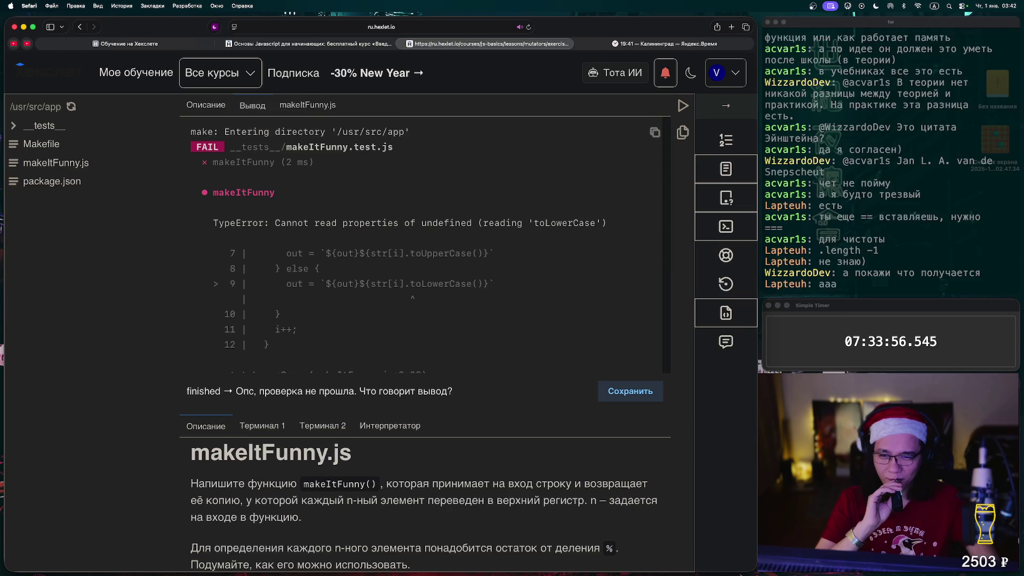
Test line 6 as 'i-- % n === 0', then remove the '--' to restore 'i % n'.
{"action": "left_click", "coordinate": [308, 105]}
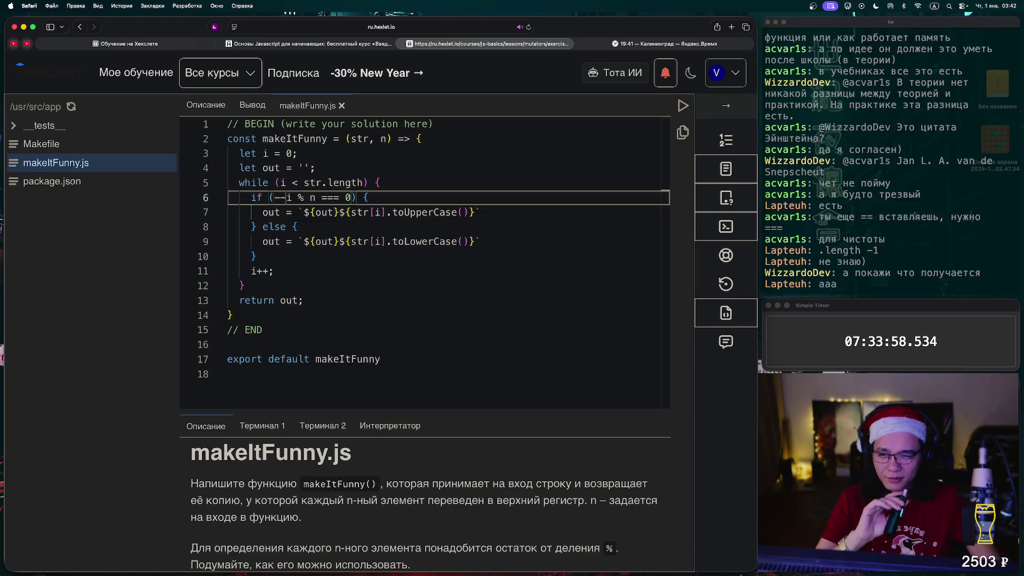
{"action": "key", "text": "Delete"}
{"action": "key", "text": "Delete"}
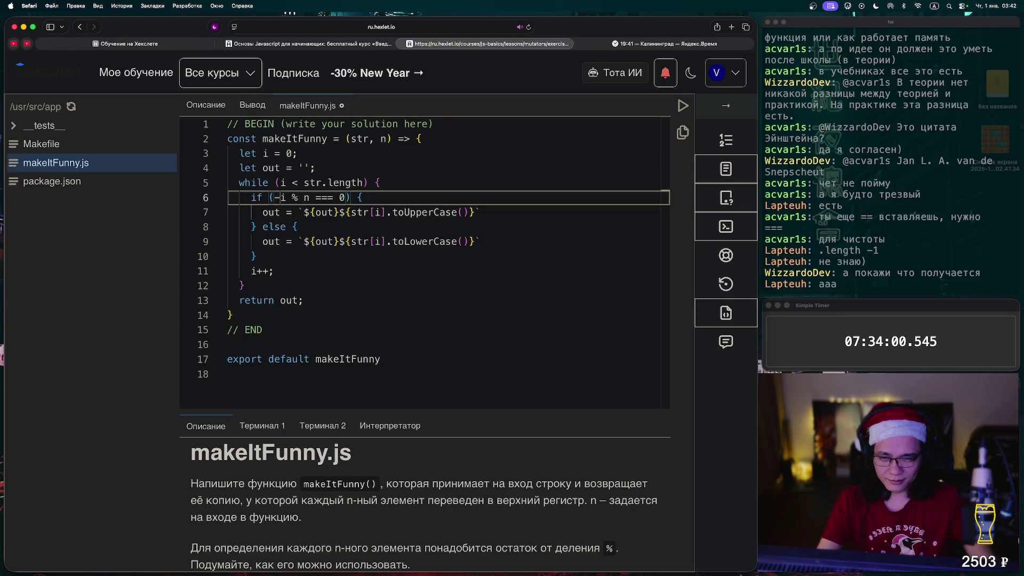
{"action": "key", "text": "Right"}
{"action": "type", "text": "--"}
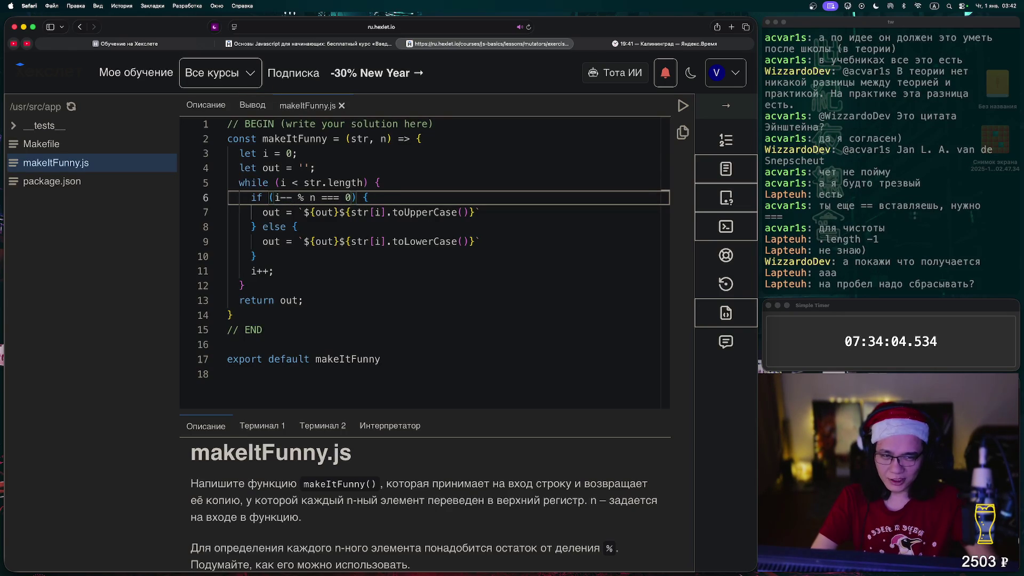
{"action": "left_click", "coordinate": [683, 105]}
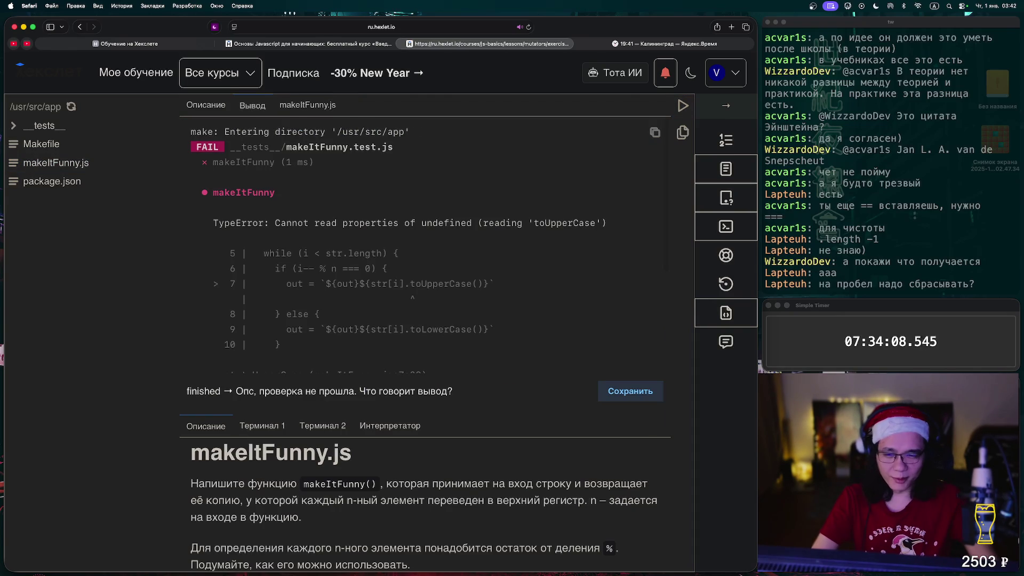
{"action": "left_click", "coordinate": [308, 105]}
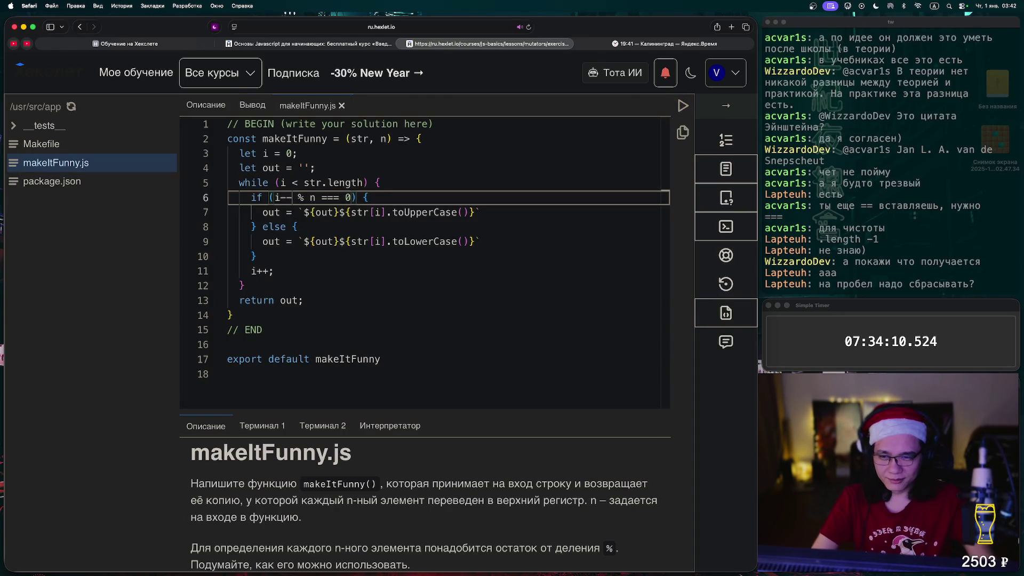
{"action": "key", "text": "BackSpace"}
{"action": "key", "text": "BackSpace"}
Save and copy the entire solution, paste it into the stream chat terminal, and open a new tab.
{"action": "key", "text": "super+s"}
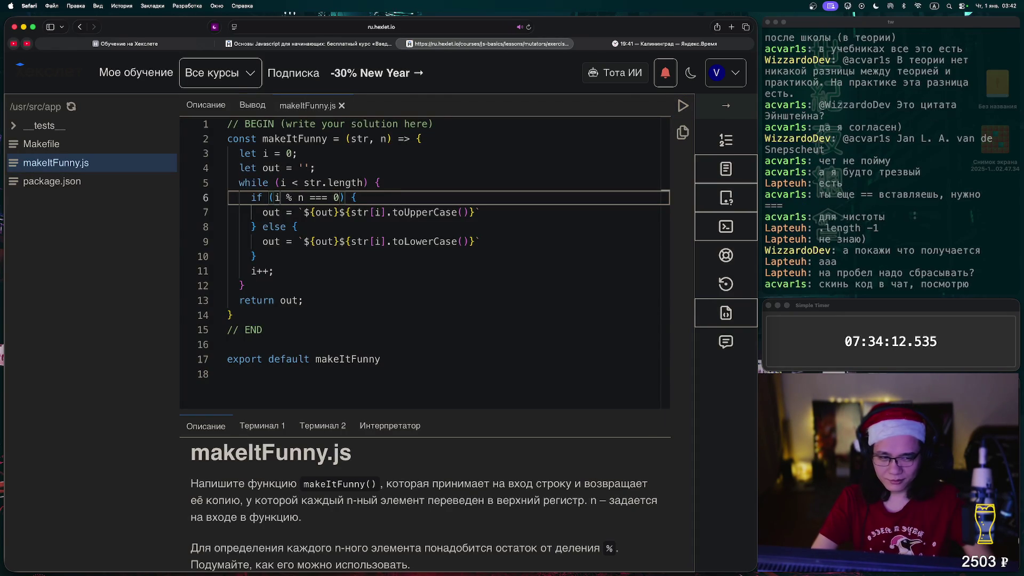
{"action": "key", "text": "super+a"}
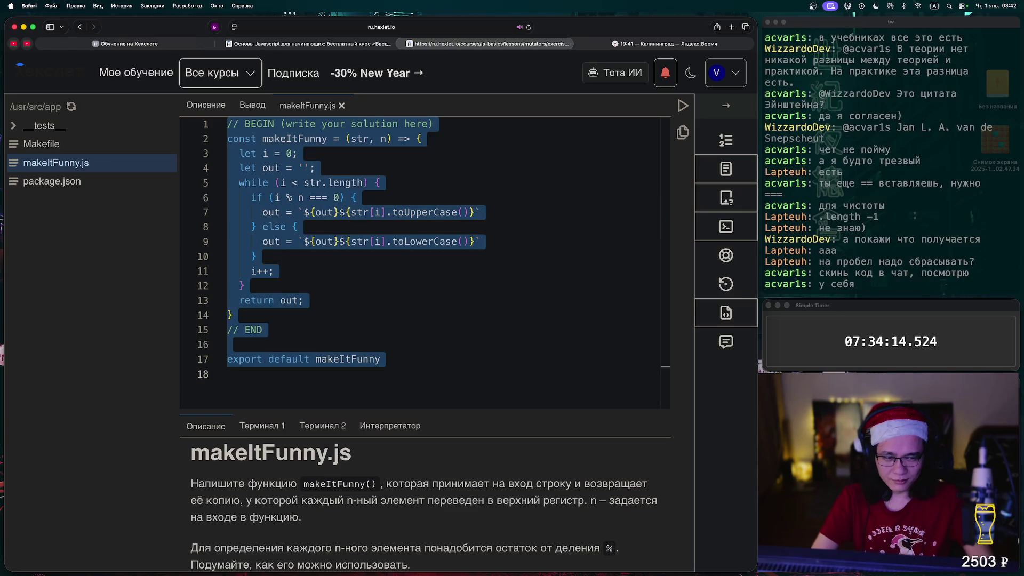
{"action": "key", "text": "super+c"}
{"action": "key", "text": "super+Tab"}
{"action": "key", "text": "super+v"}
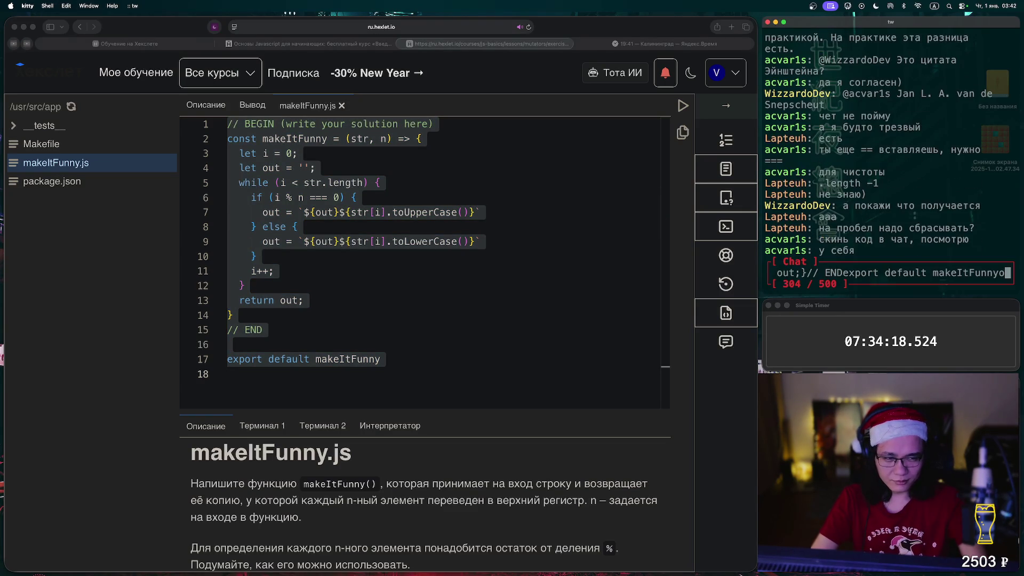
{"action": "key", "text": "Return"}
{"action": "key", "text": "super+Tab"}
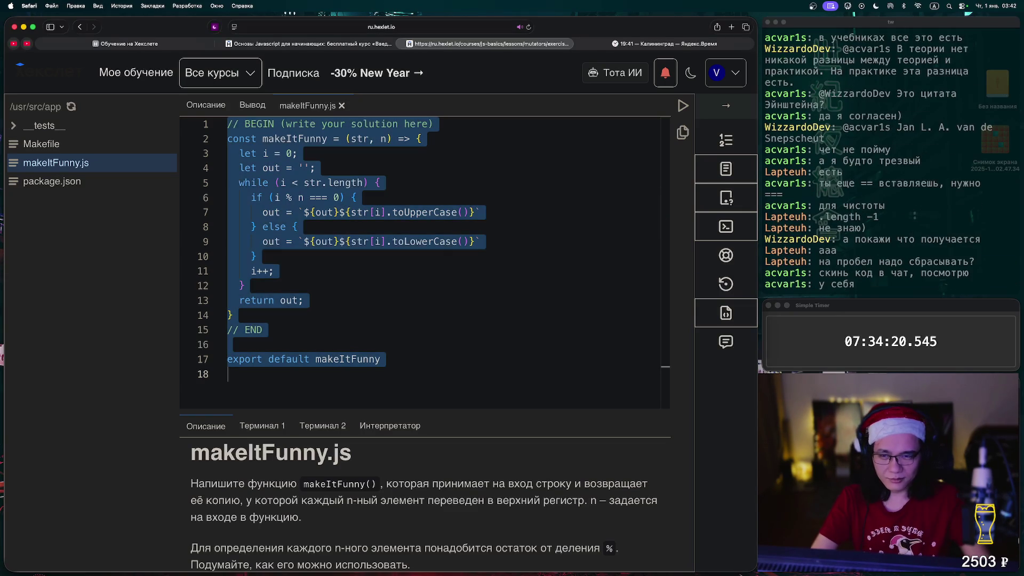
{"action": "key", "text": "super+t"}
Go to github.com and briefly check its navigation drawer and Copilot menu.
{"action": "type", "text": "gi"}
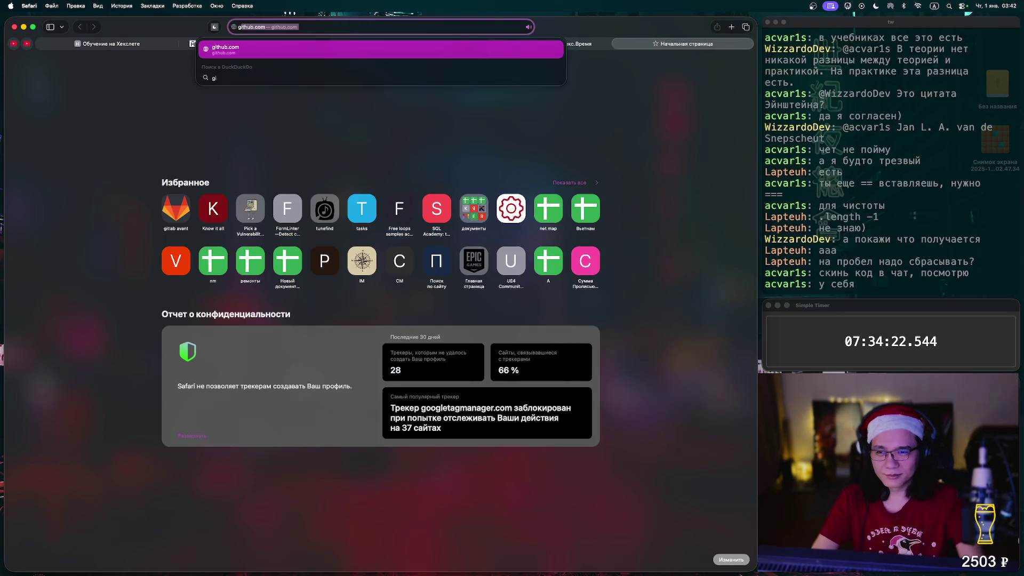
{"action": "key", "text": "Return"}
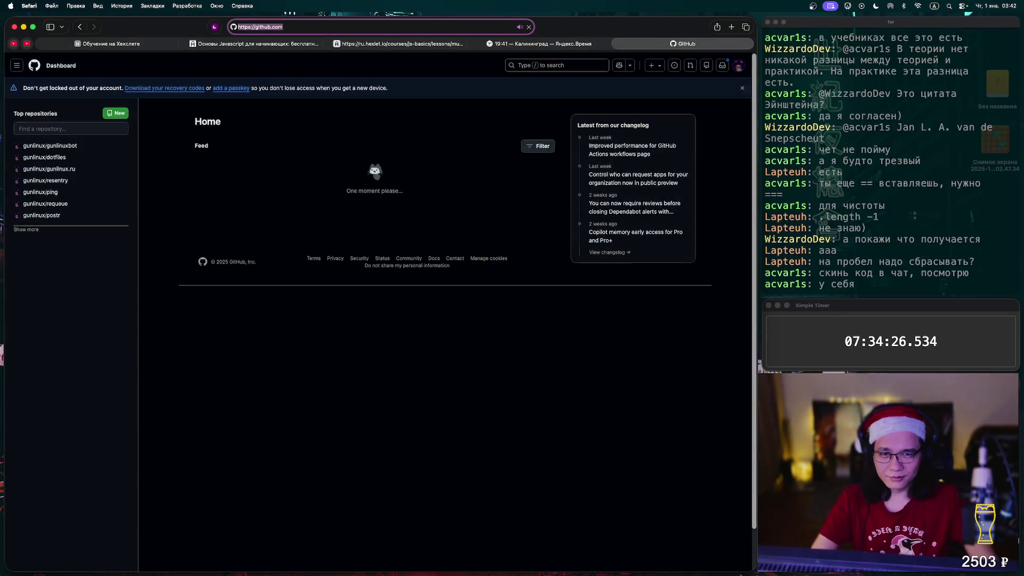
{"action": "left_click", "coordinate": [16, 65]}
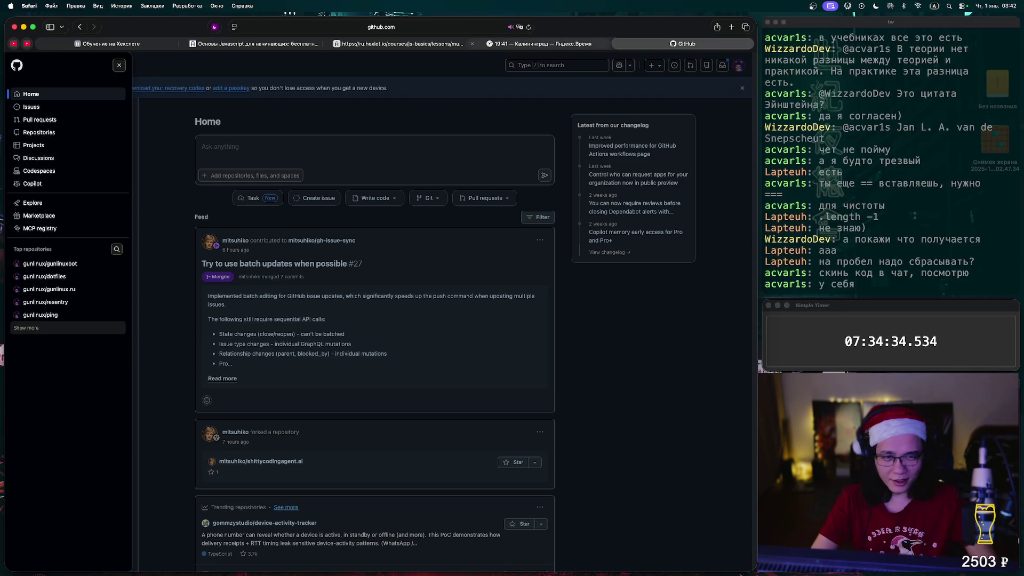
{"action": "left_click", "coordinate": [722, 65]}
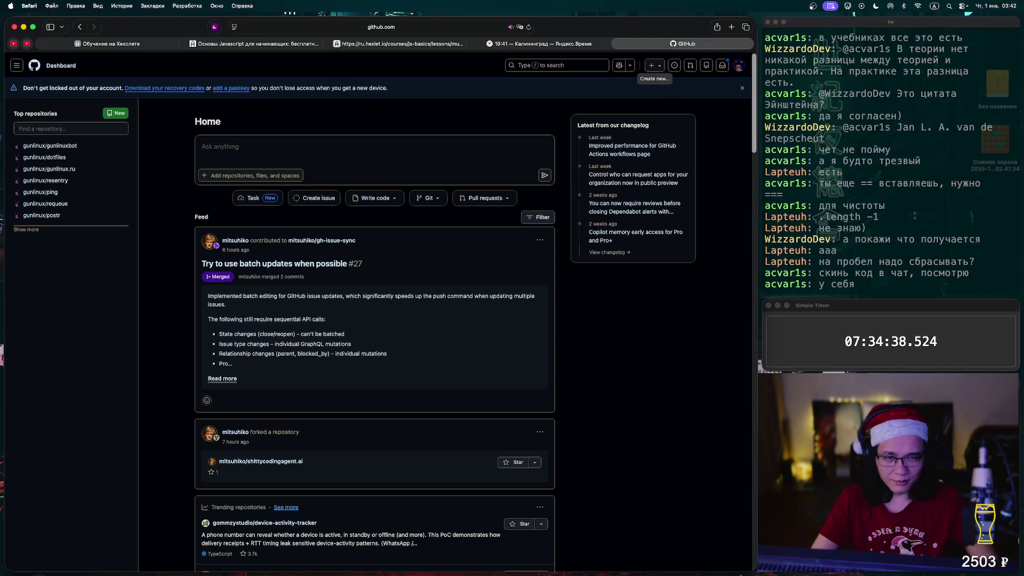
{"action": "left_click", "coordinate": [629, 65]}
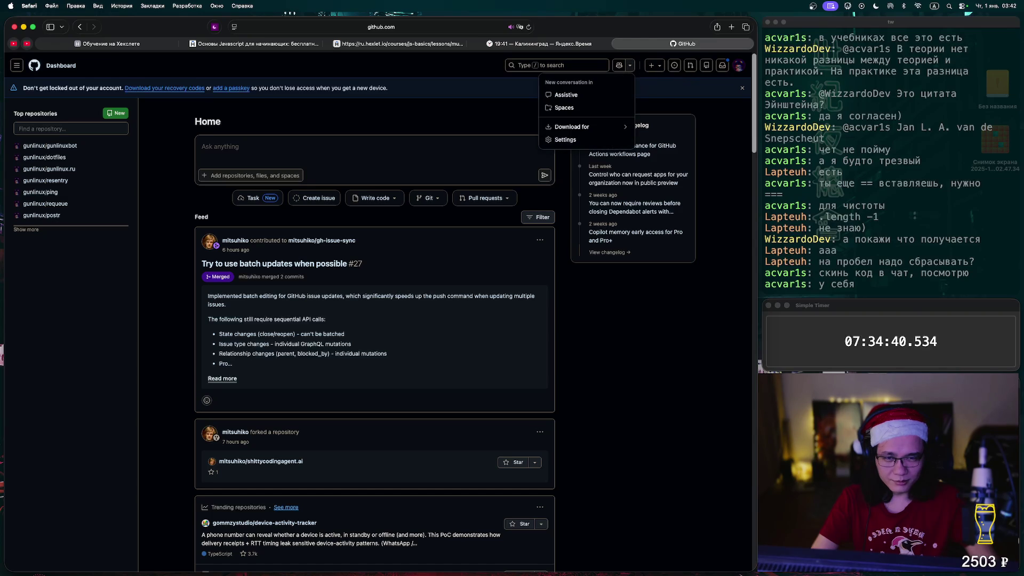
{"action": "left_click", "coordinate": [630, 65]}
Return to the Hexlet makeItFunny.js lesson tab and copy the selected solution code.
{"action": "key", "text": "ctrl+shift+Tab"}
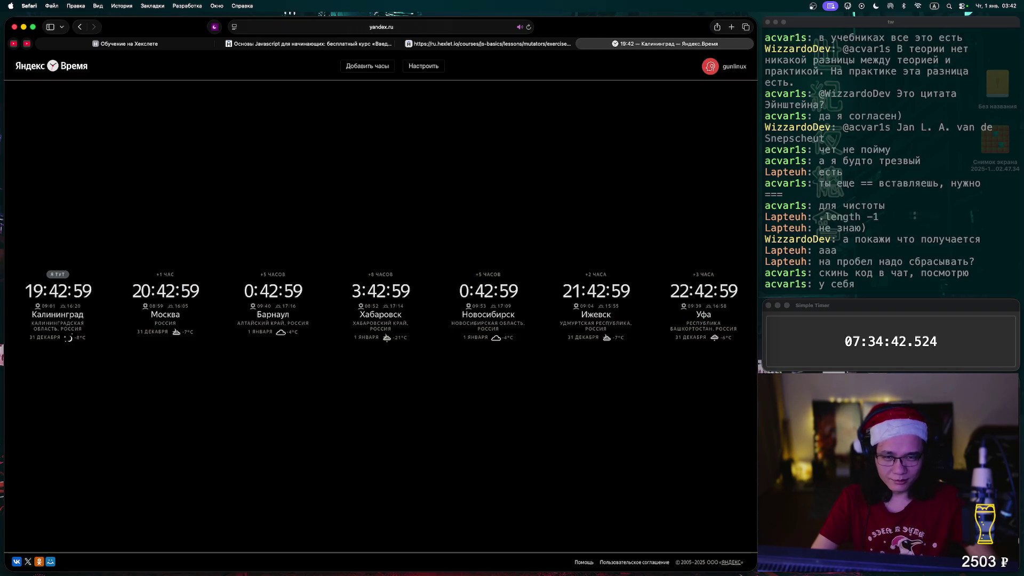
{"action": "key", "text": "ctrl+shift+Tab"}
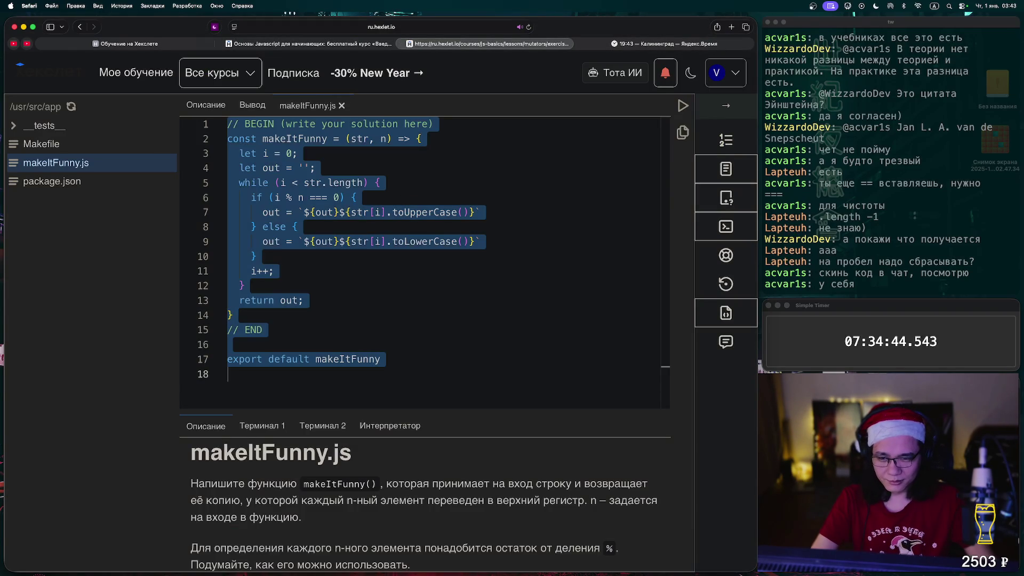
{"action": "key", "text": "super+c"}
Open gist.github.com and create a public gist from the pasted makeItFunny code.
{"action": "key", "text": "super+t"}
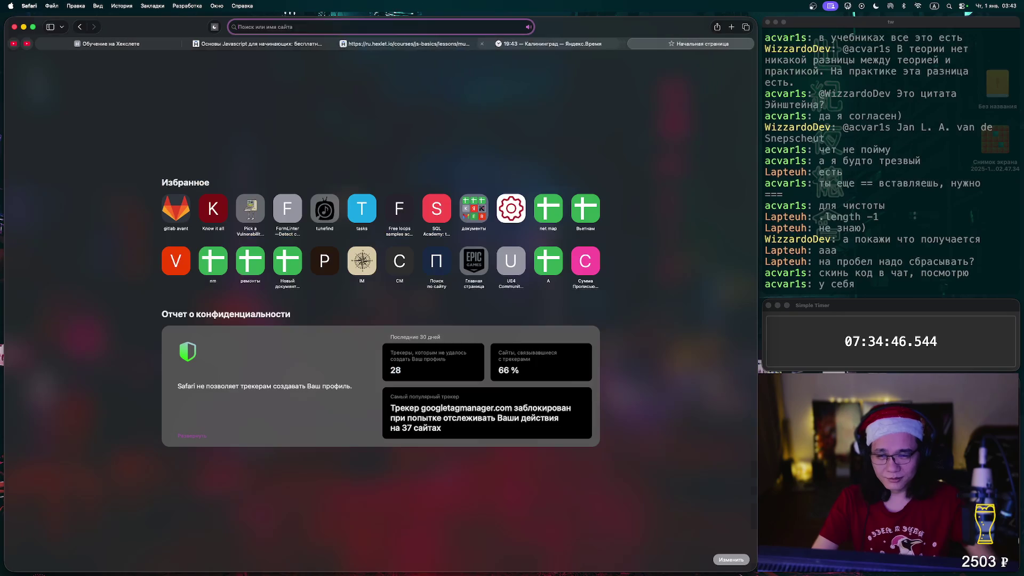
{"action": "type", "text": "gist.github.com/joshuaflores/b4f38af2b748ac78cd140fa634ebd429"}
{"action": "key", "text": "Return"}
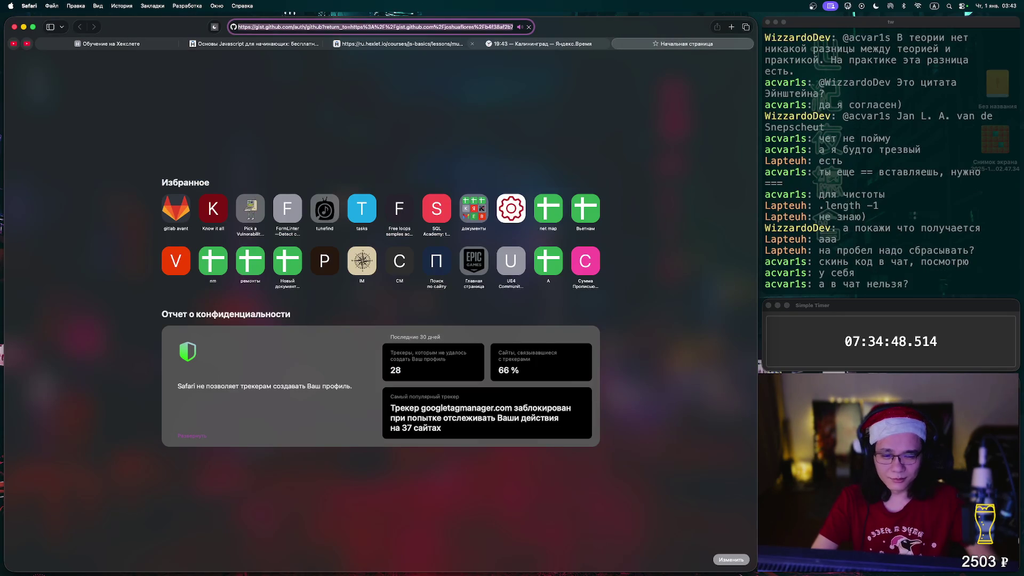
{"action": "mouse_move", "coordinate": [539, 43]}
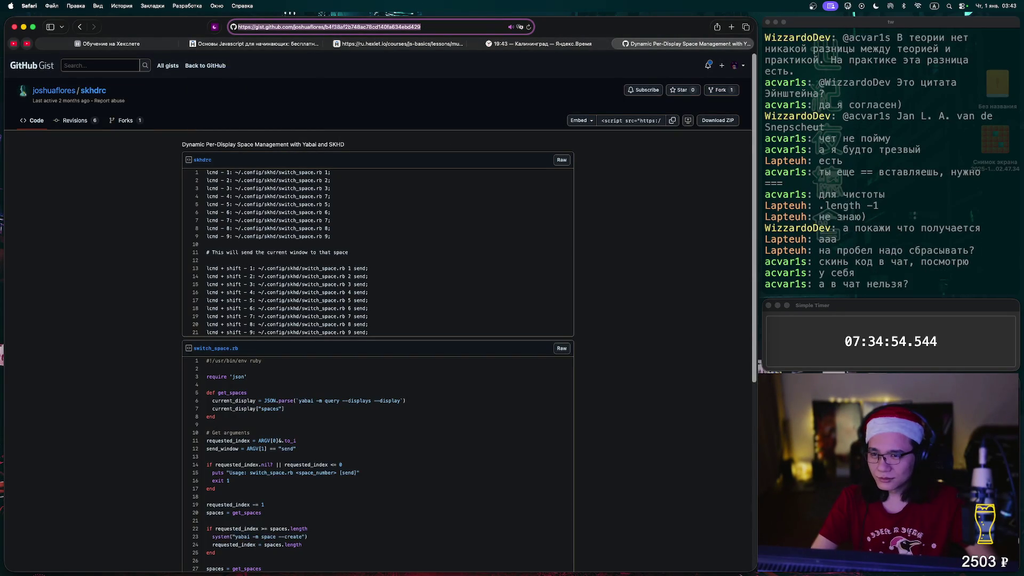
{"action": "left_click", "coordinate": [737, 65]}
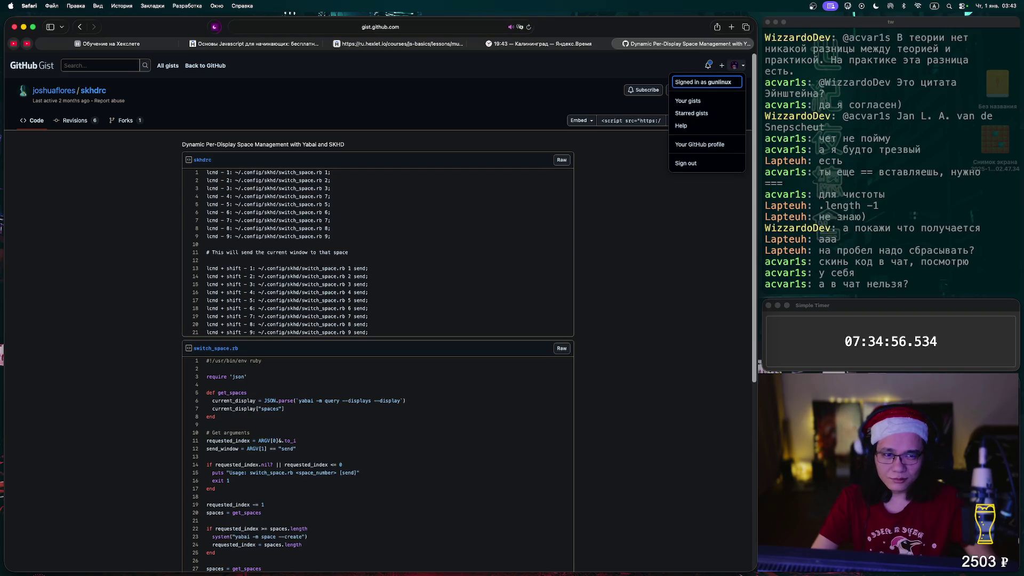
{"action": "key", "text": "Escape"}
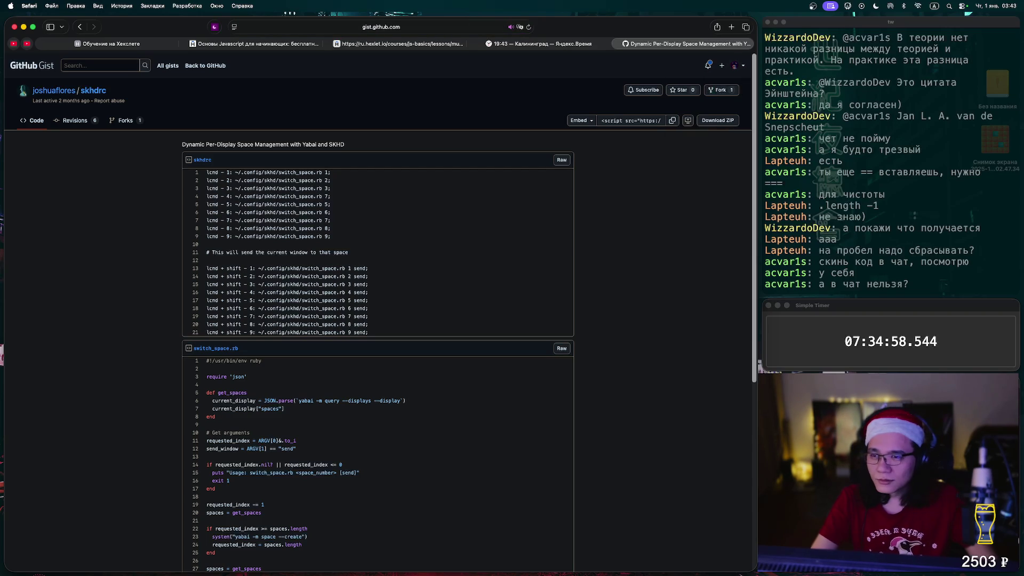
{"action": "left_click", "coordinate": [32, 65]}
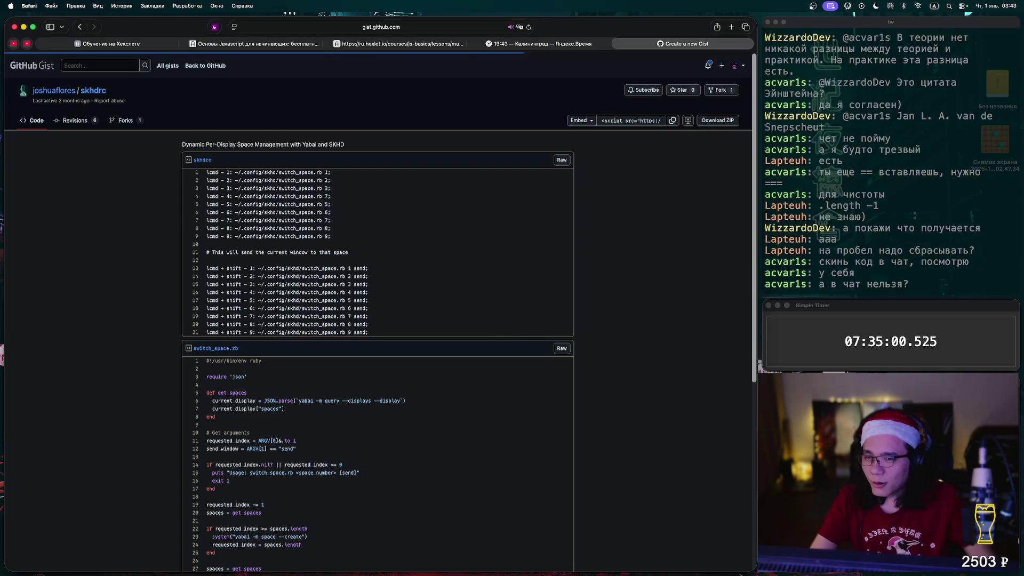
{"action": "key", "text": "super+v"}
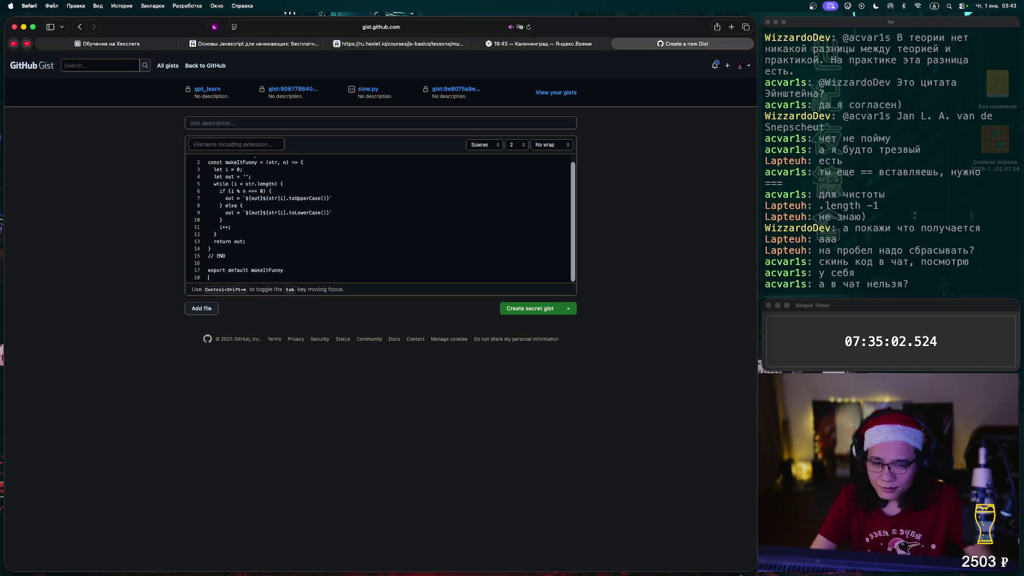
{"action": "left_click", "coordinate": [568, 308]}
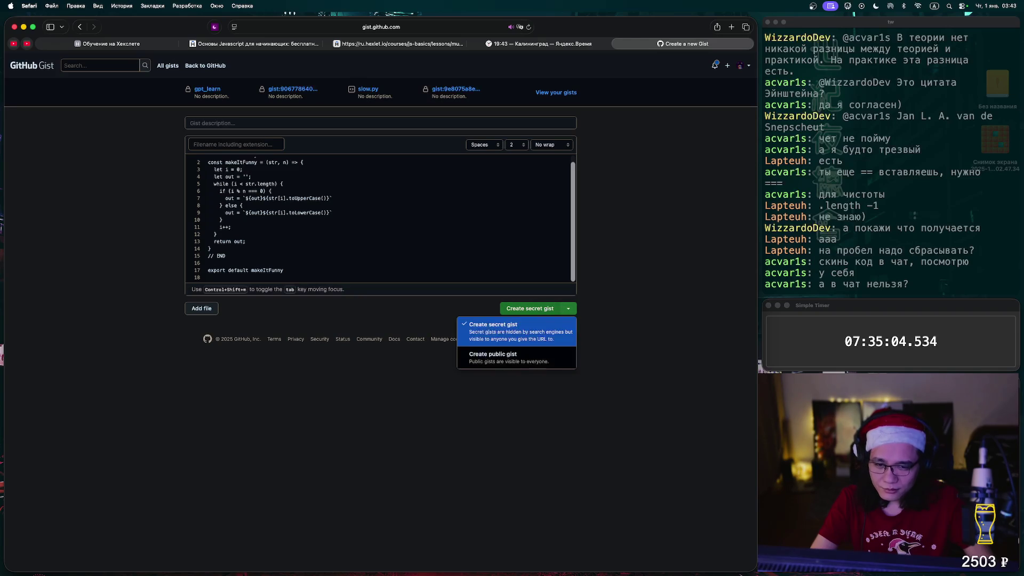
{"action": "left_click", "coordinate": [528, 355]}
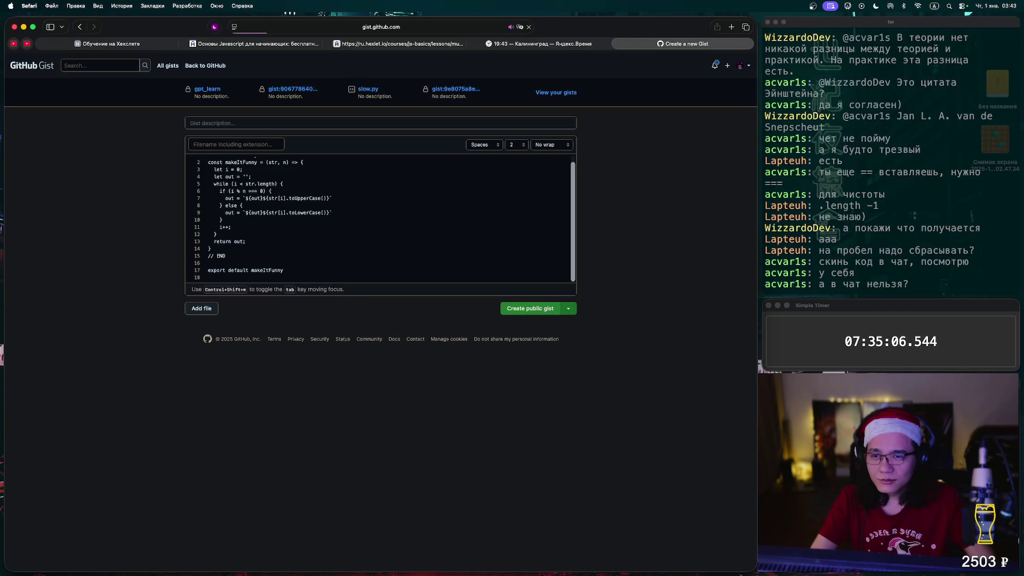
Copy the new gist's URL and paste it into the stream chat message box.
{"action": "key", "text": "super+l"}
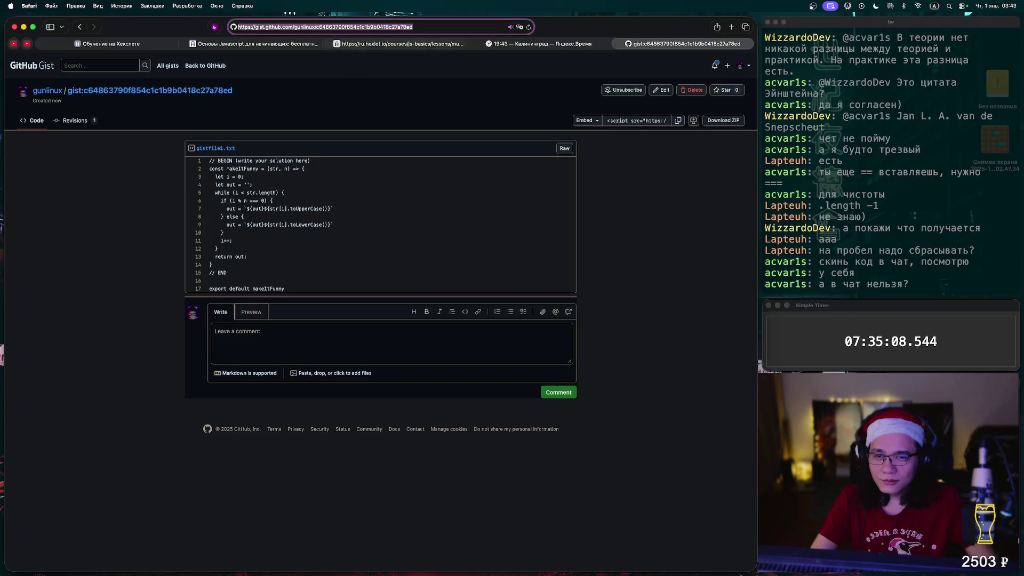
{"action": "key", "text": "super+c"}
{"action": "key", "text": "super+Tab"}
{"action": "key", "text": "super+v"}
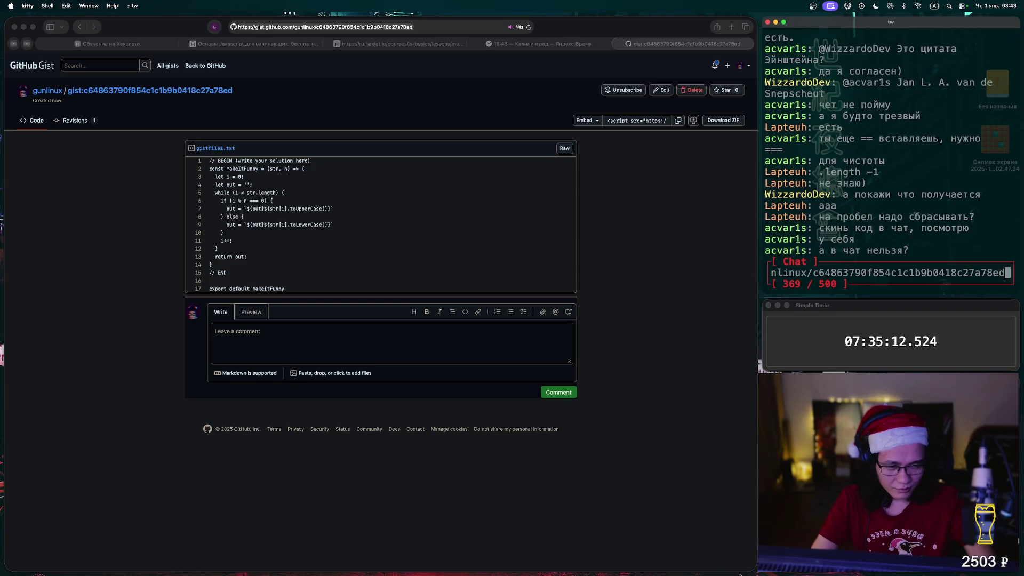
{"action": "key", "text": "BackSpace"}
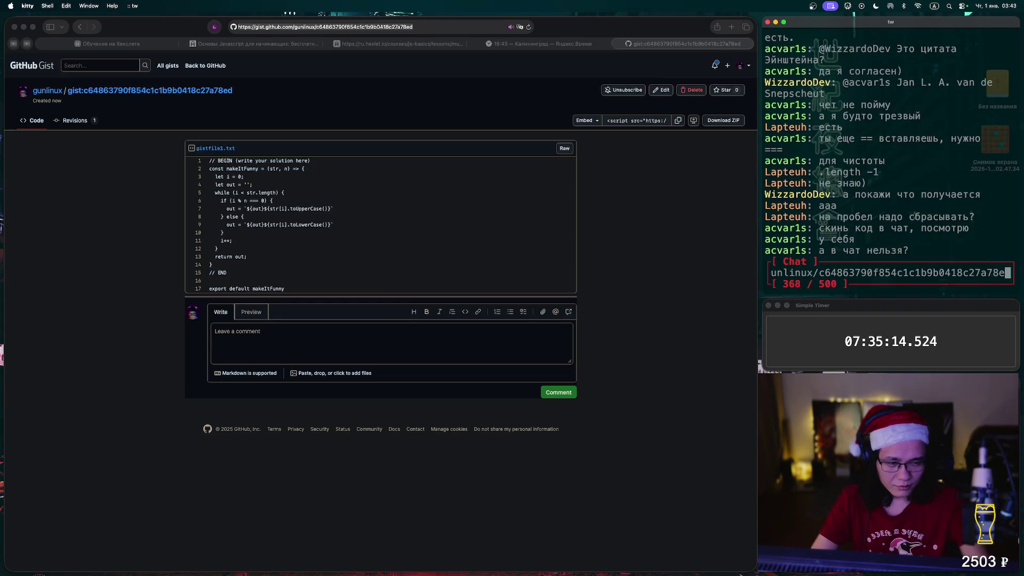
{"action": "key", "text": "super+v"}
{"action": "key", "text": "super+Tab"}
{"action": "key", "text": "super+t"}
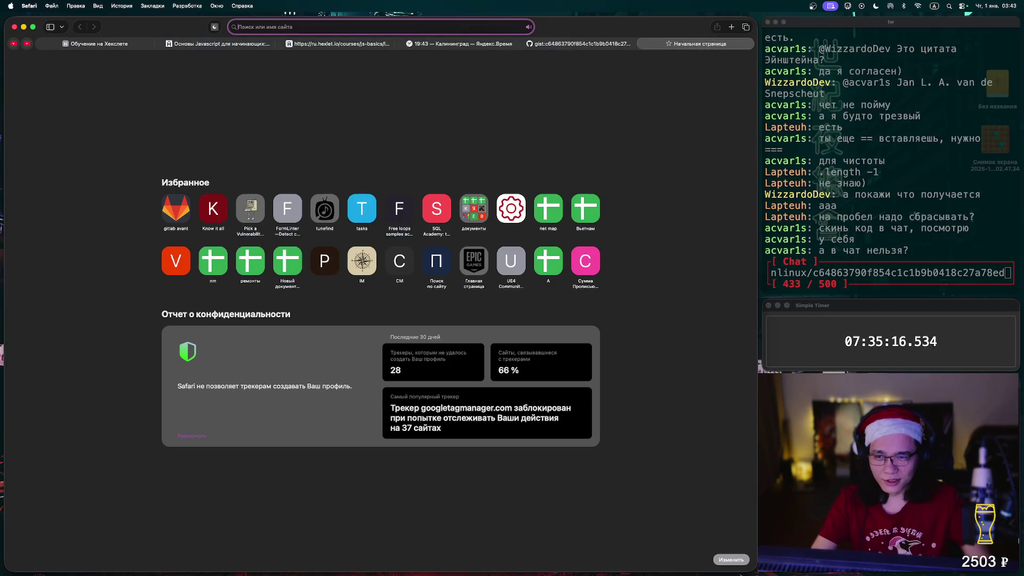
{"action": "type", "text": "ht"}
{"action": "type", "text": "tps"}
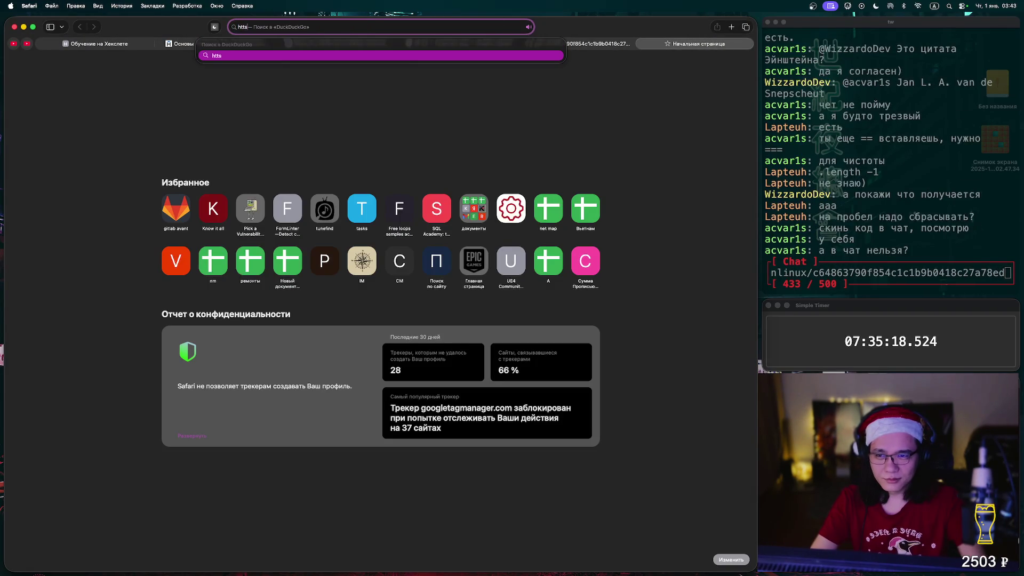
Navigate the new tab to the Twitch channel page on twitch.tv.
{"action": "key", "text": "BackSpace"}
{"action": "key", "text": "BackSpace"}
{"action": "type", "text": "ps://c"}
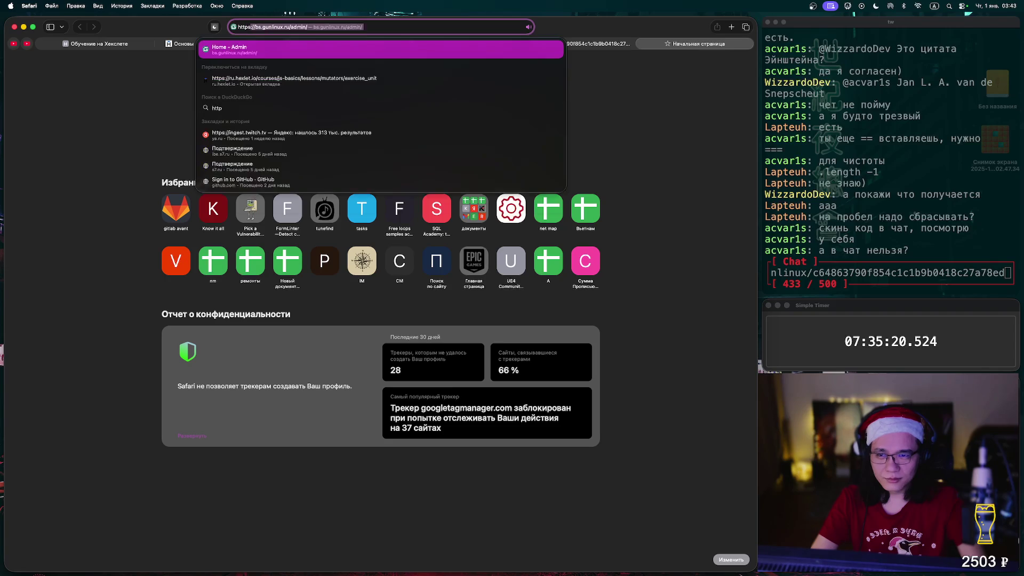
{"action": "key", "text": "super+a"}
{"action": "key", "text": "super+v"}
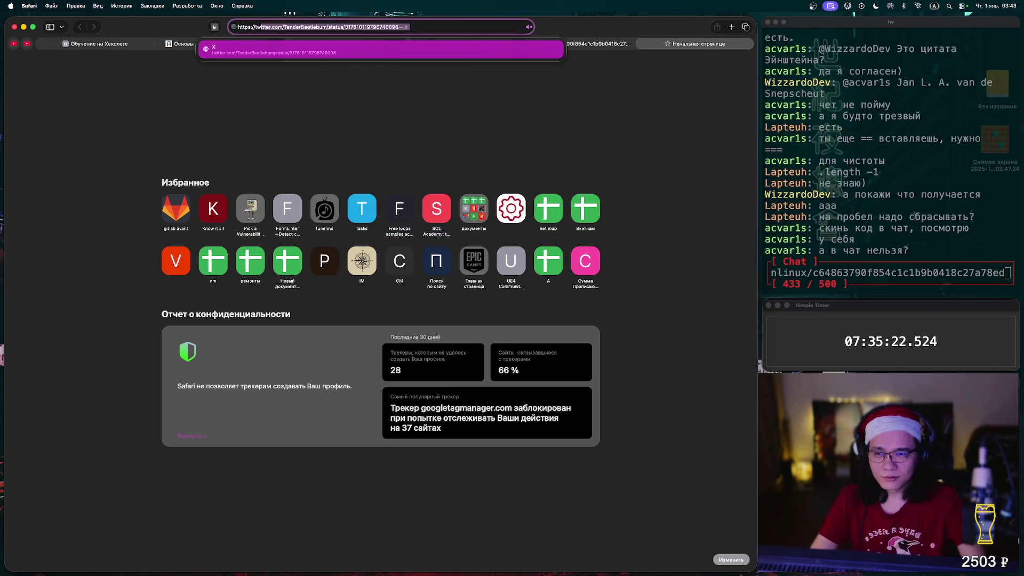
{"action": "key", "text": "BackSpace"}
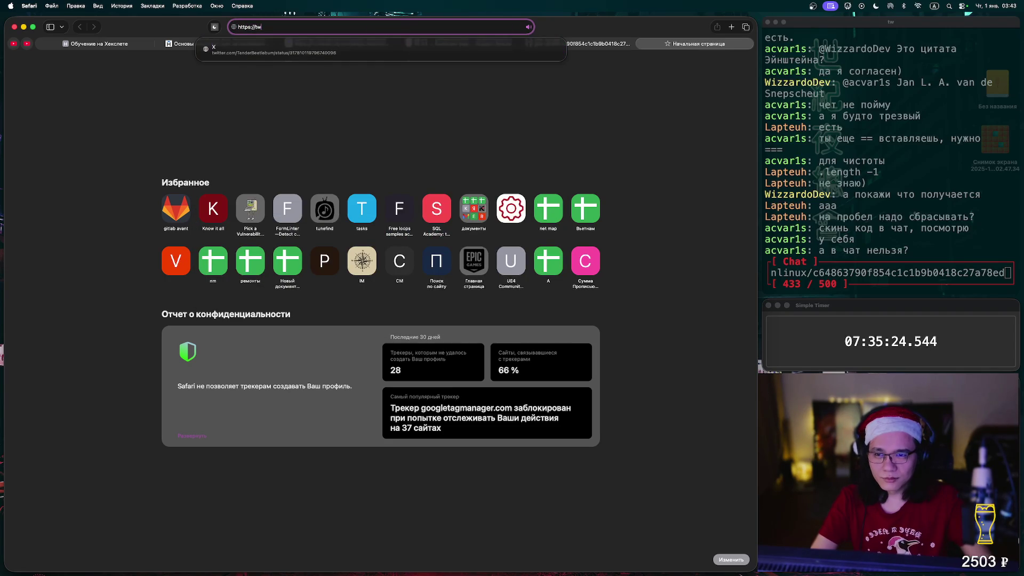
{"action": "type", "text": "itch."}
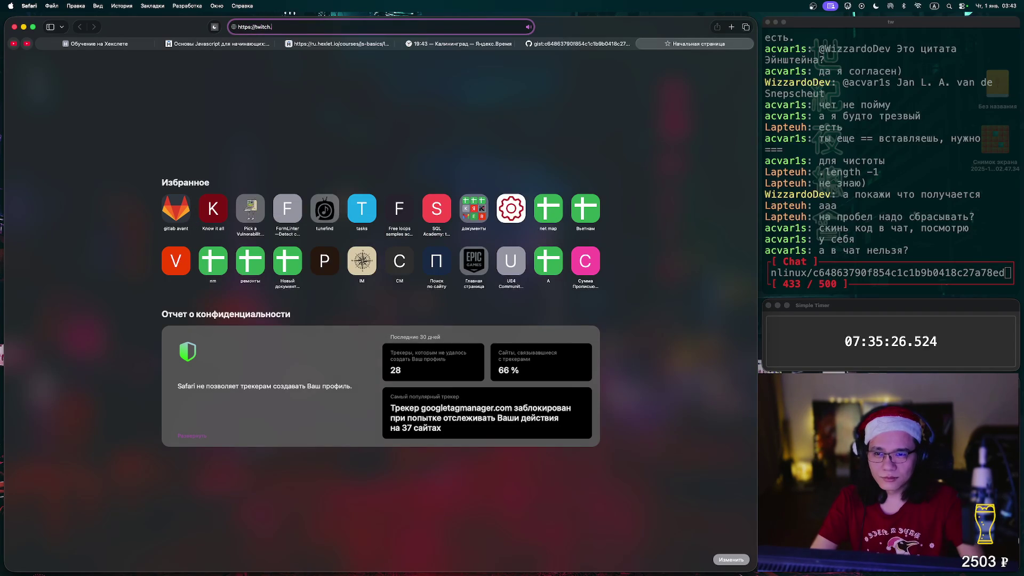
{"action": "type", "text": "tv/gunli"}
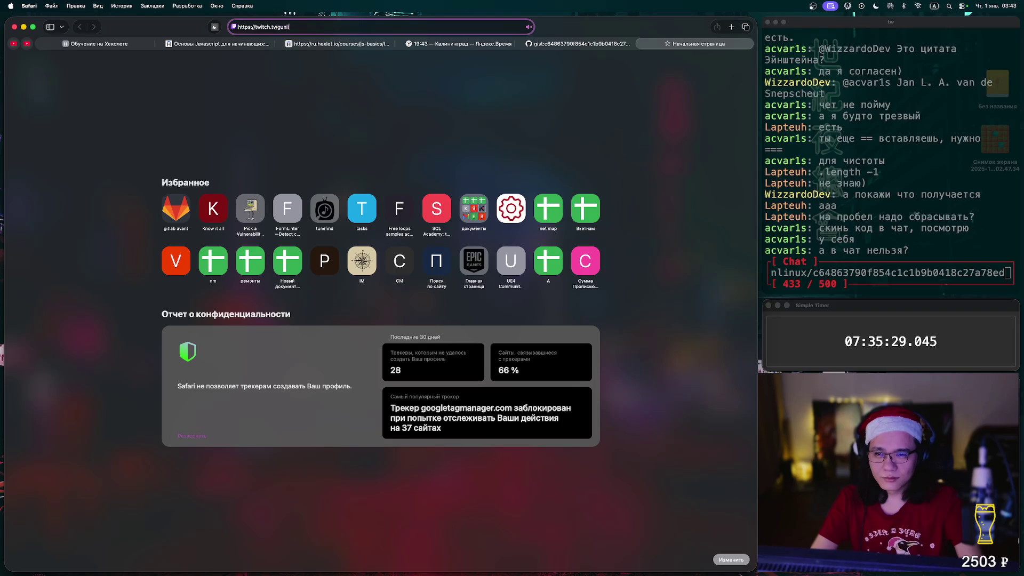
{"action": "key", "text": "Return"}
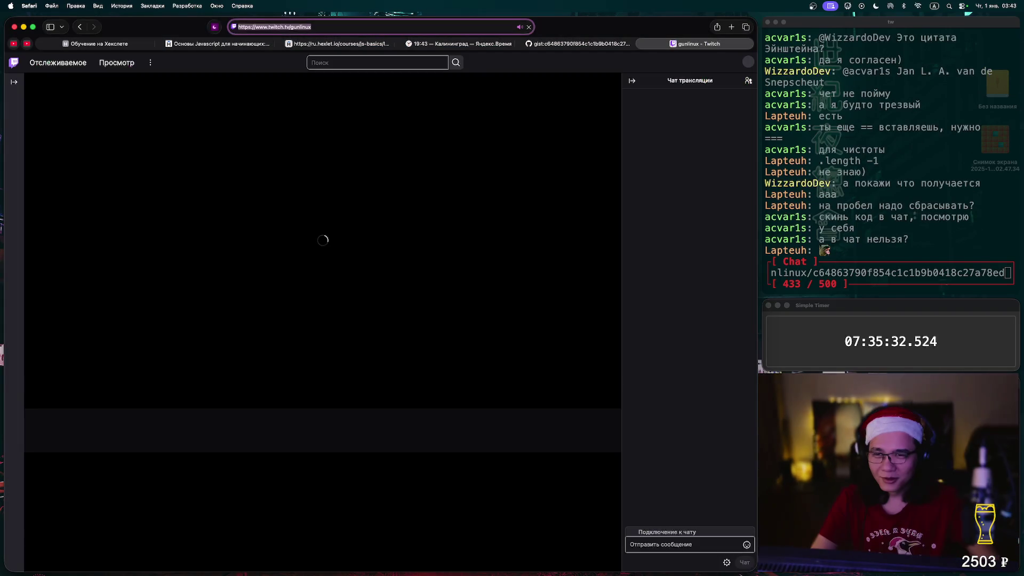
Send the gist link in Twitch chat, quit the terminal chat, and close the Twitch page.
{"action": "key", "text": "super+v"}
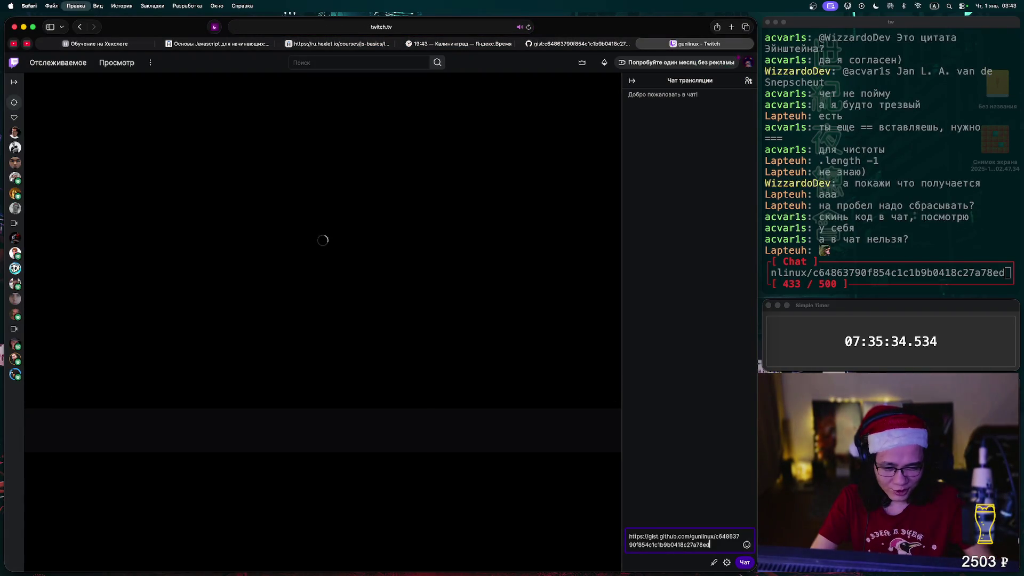
{"action": "key", "text": "Return"}
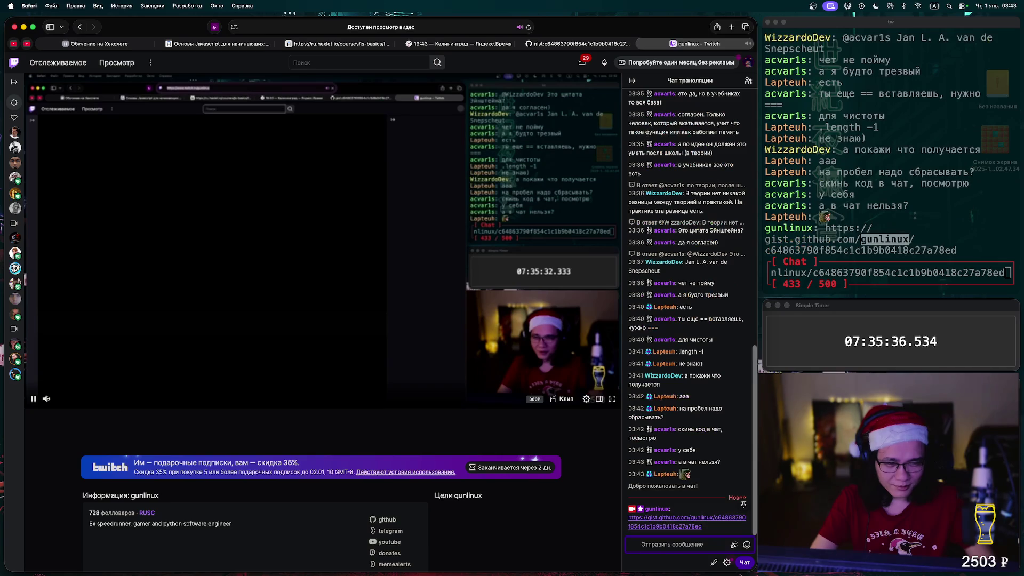
{"action": "key", "text": "super+Tab"}
{"action": "key", "text": "Escape"}
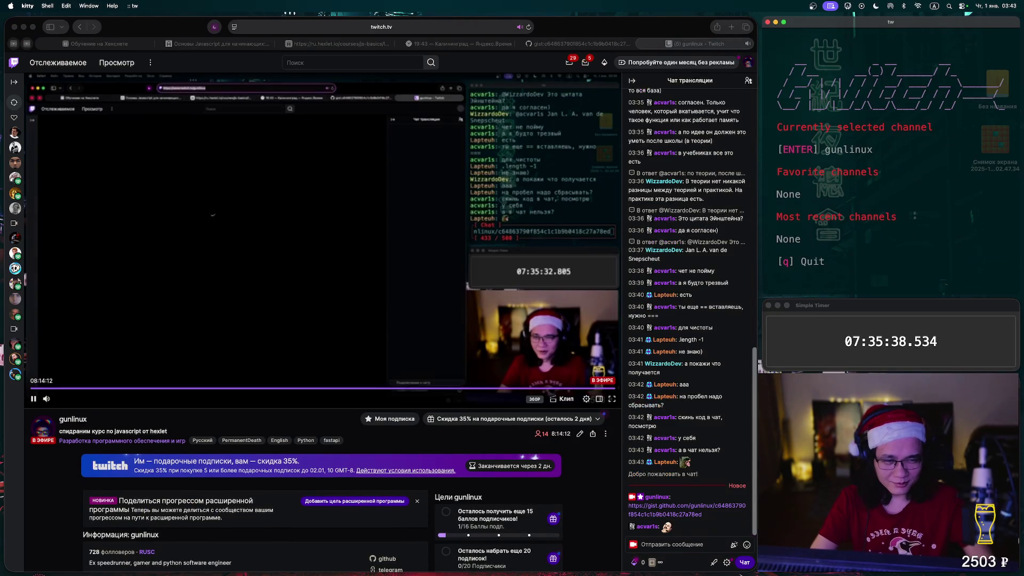
{"action": "key", "text": "Return"}
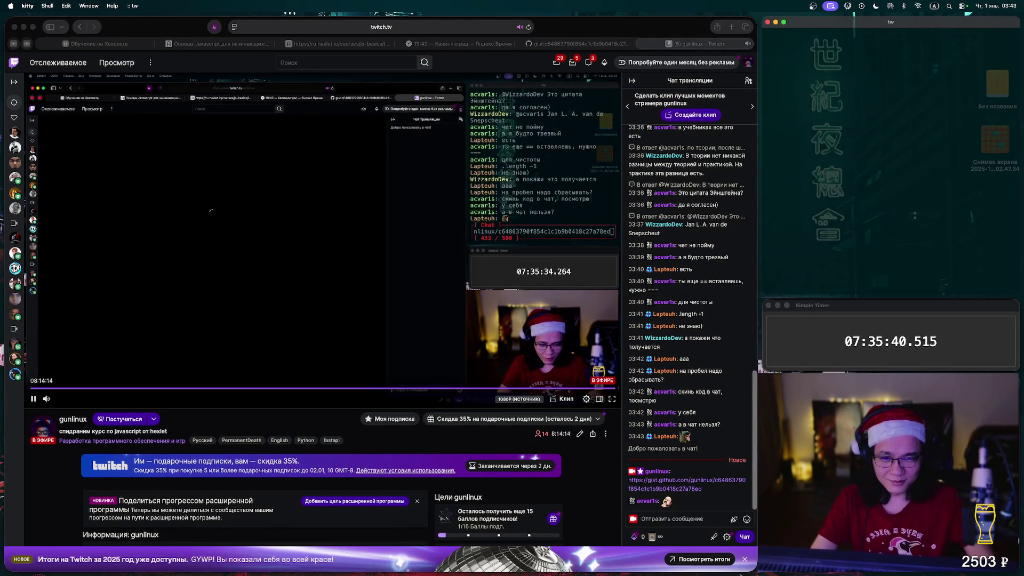
{"action": "key", "text": "super+Tab"}
{"action": "key", "text": "super+w"}
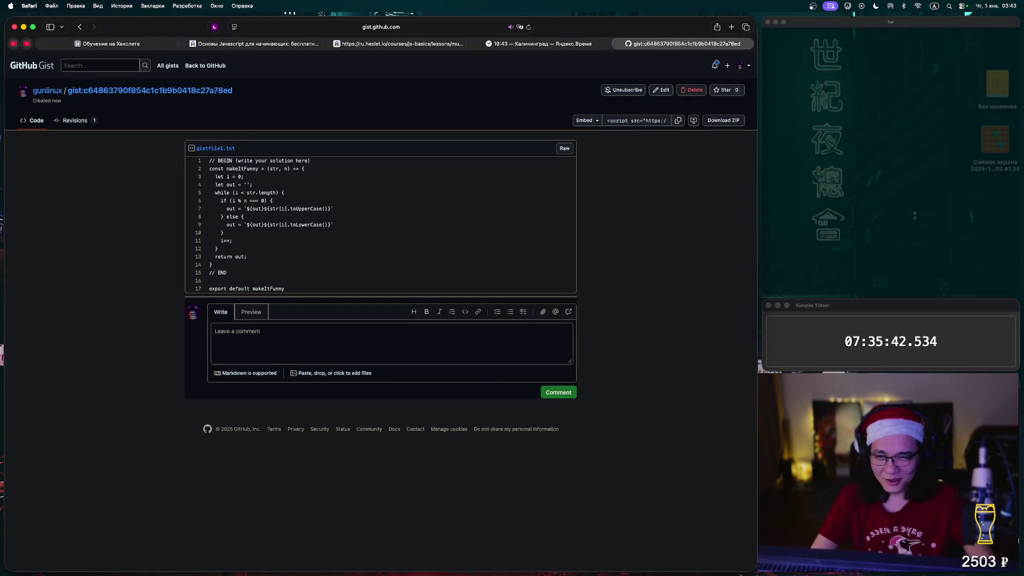
Switch back to the Hexlet makeItFunny.js lesson tab and show its Описание task description.
{"action": "key", "text": "super+4"}
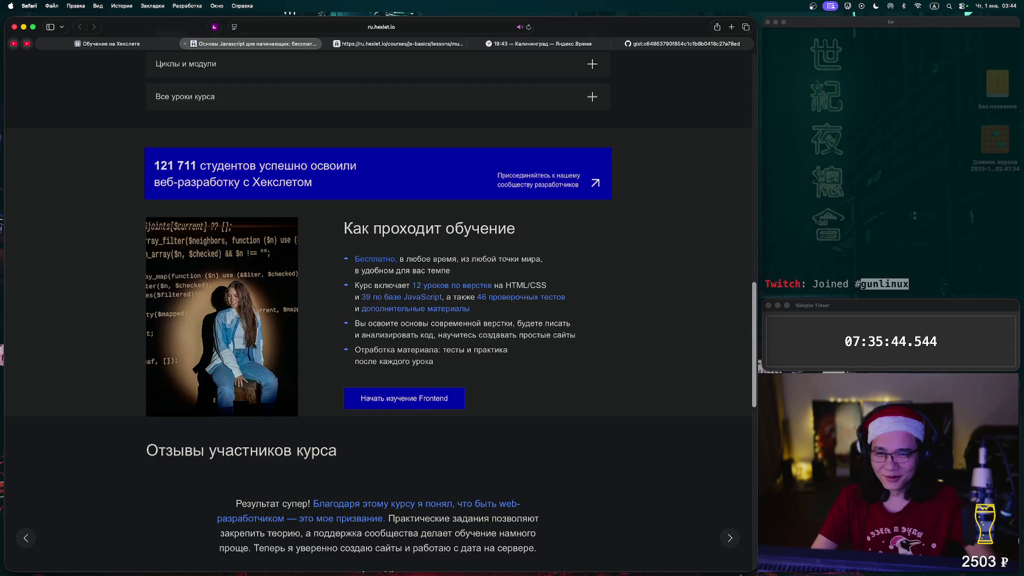
{"action": "key", "text": "super+5"}
{"action": "key", "text": "super+3"}
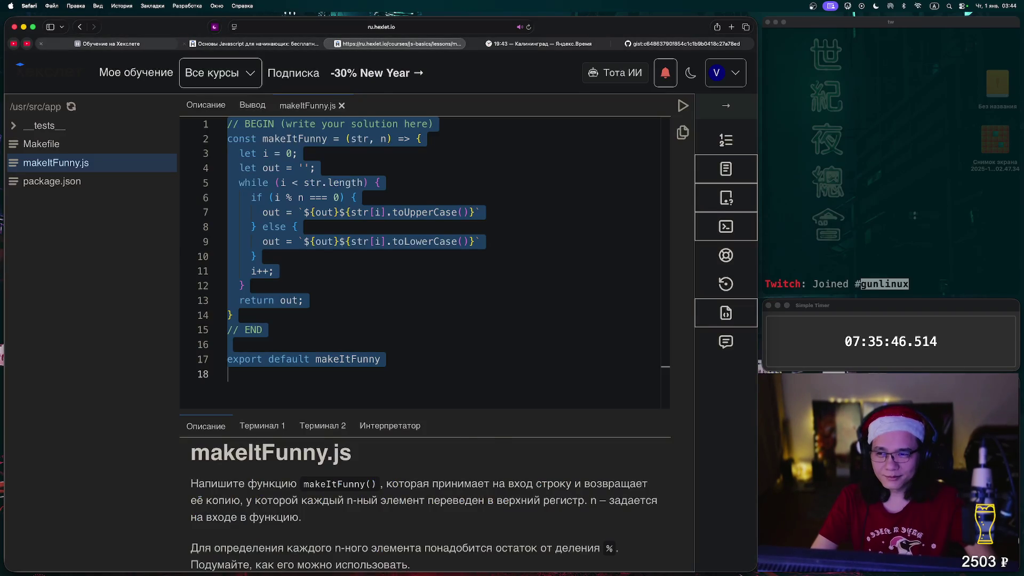
{"action": "key", "text": "super+4"}
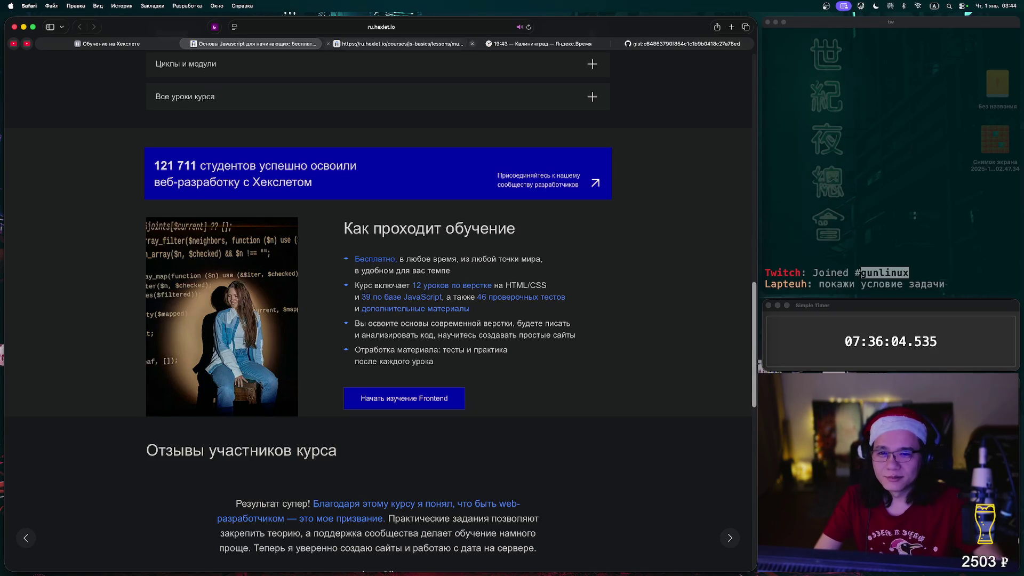
{"action": "left_click", "coordinate": [398, 44]}
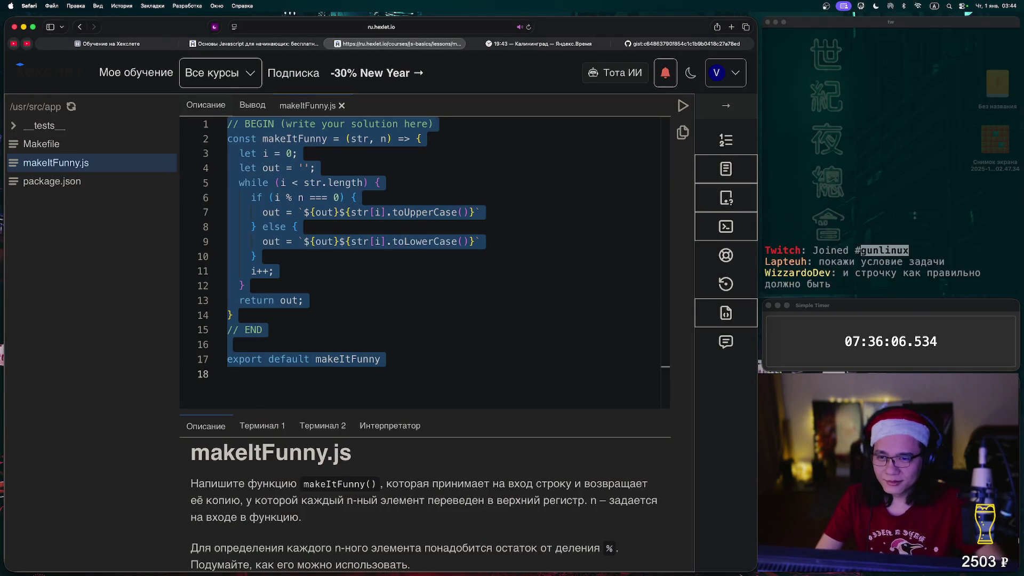
{"action": "left_click", "coordinate": [206, 105]}
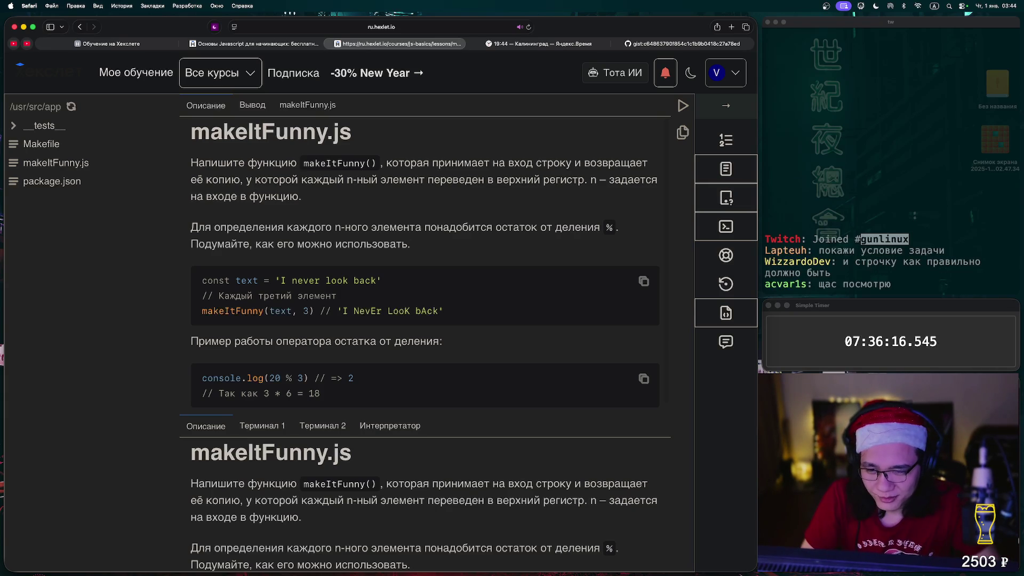
Highlight the 'I never look back' example and the N of 'NevEr', then scroll down the description.
{"action": "mouse_move", "coordinate": [207, 280]}
{"action": "left_mouse_down"}
{"action": "mouse_move", "coordinate": [235, 296]}
{"action": "mouse_move", "coordinate": [444, 311]}
{"action": "left_mouse_up"}
{"action": "left_click", "coordinate": [444, 311]}
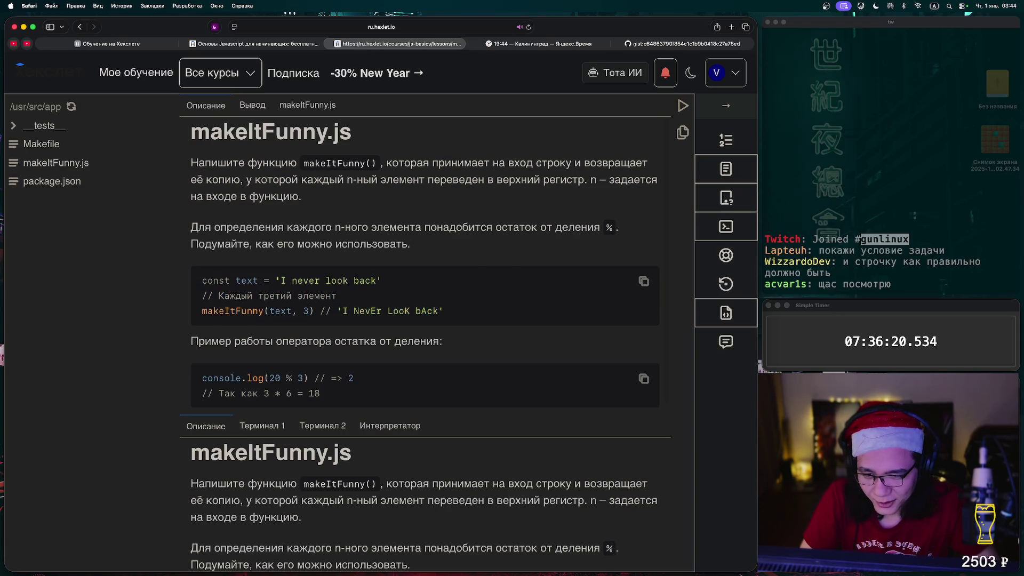
{"action": "left_click_drag", "start_coordinate": [354, 311], "coordinate": [365, 311]}
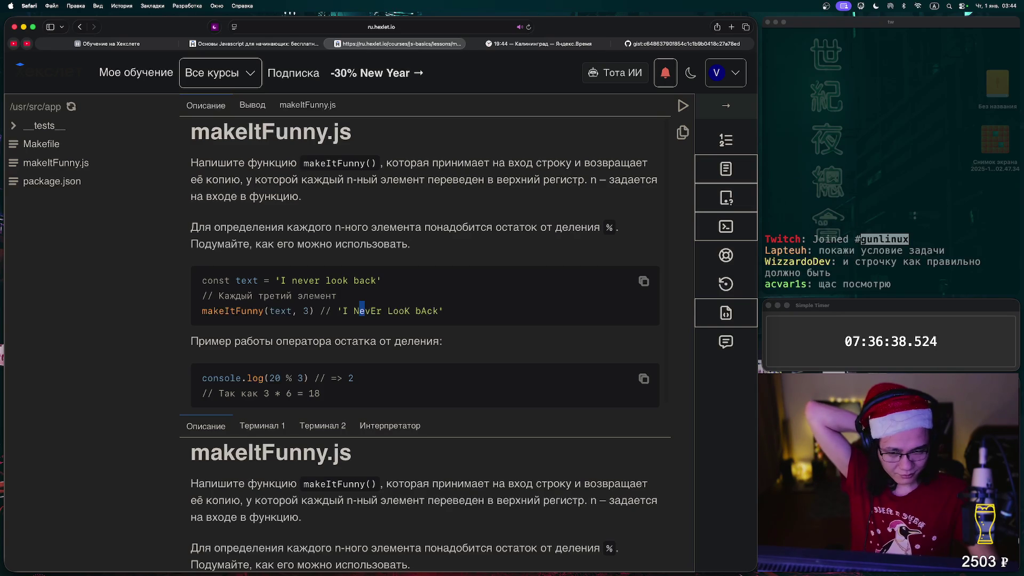
{"action": "scroll", "coordinate": [425, 267], "scroll_direction": "down", "scroll_amount": 1}
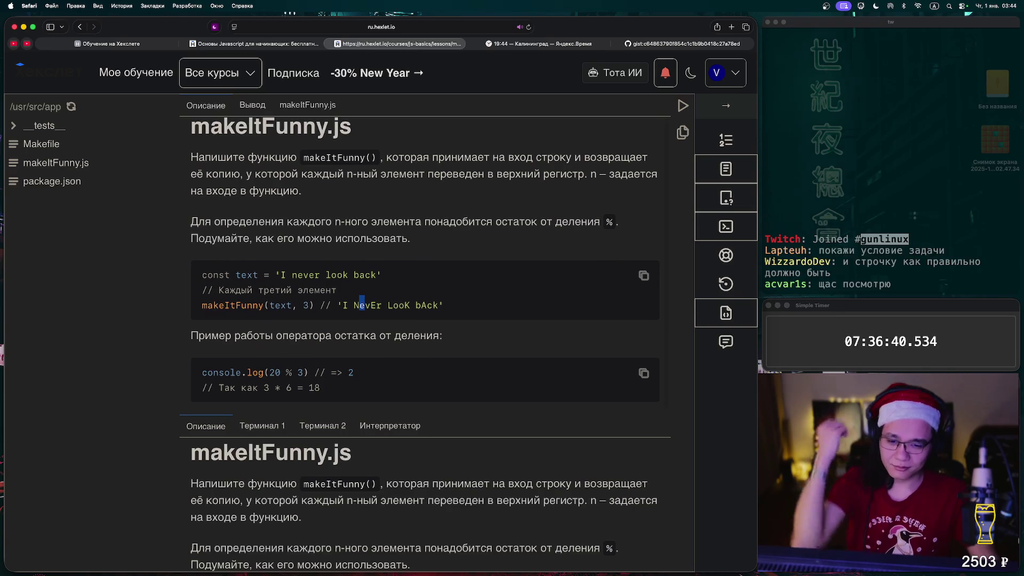
{"action": "scroll", "coordinate": [425, 504], "scroll_direction": "down", "scroll_amount": 3}
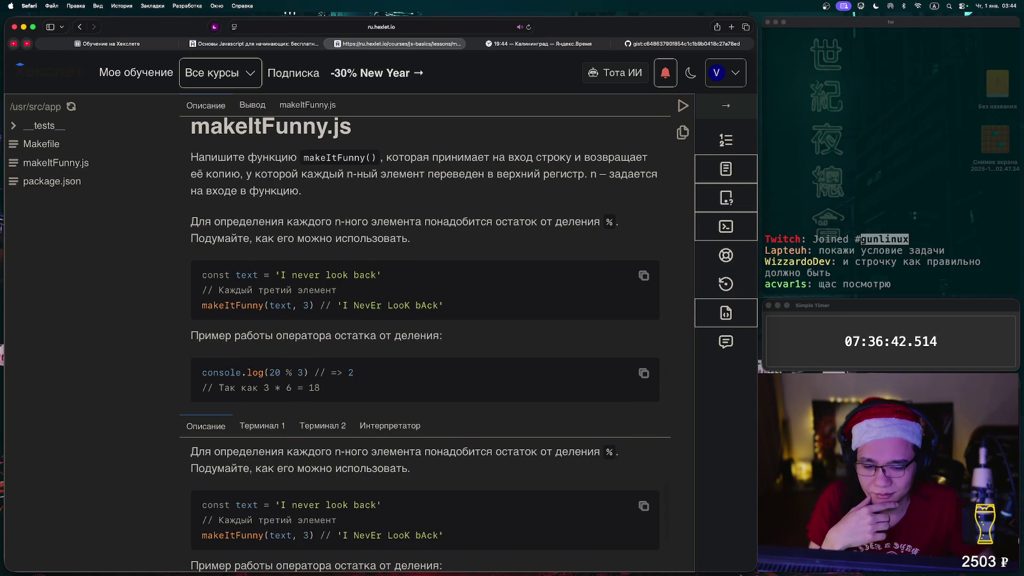
{"action": "scroll", "coordinate": [425, 504], "scroll_direction": "down", "scroll_amount": 2}
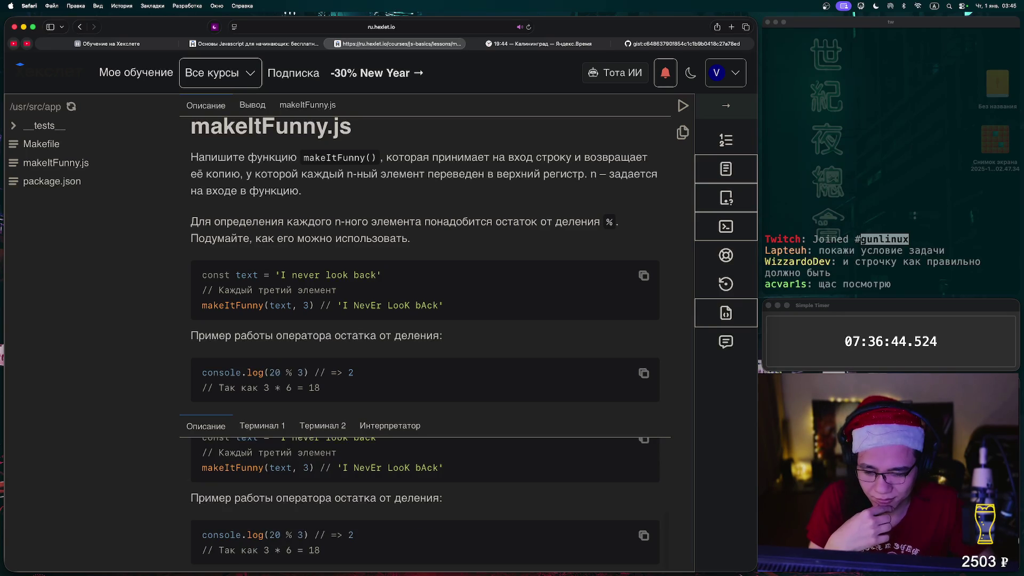
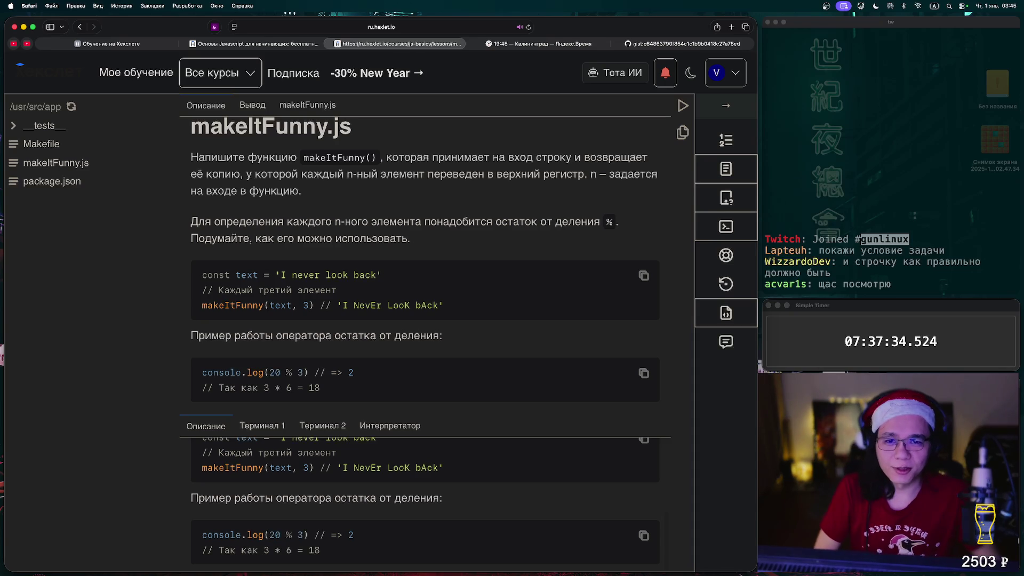
Switch from the Hexlet lesson tab to the Yandex Time world clocks tab with Ctrl+Tab.
{"action": "key", "text": "ctrl+Tab"}
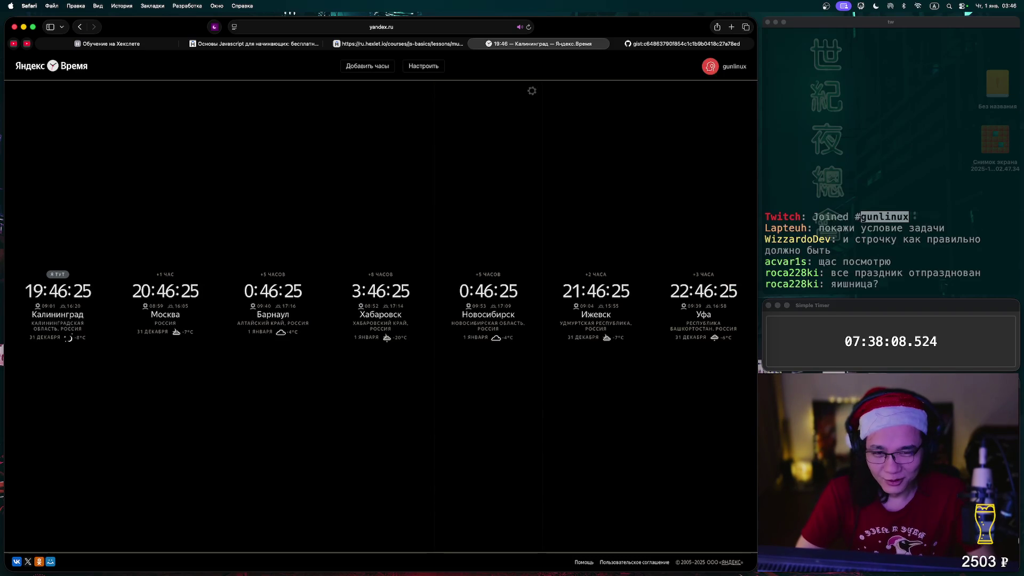
Return from Yandex Time to the Hexlet makeItFunny.js lesson tab.
{"action": "left_click", "coordinate": [400, 43]}
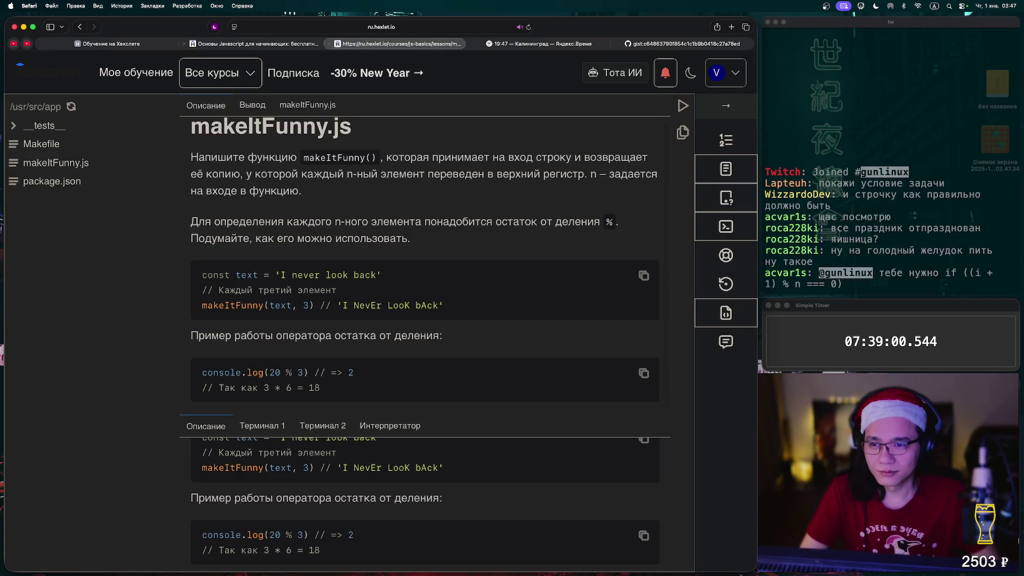
Reload the makeItFunny.js exercise via Продолжить at the end of the Основы JavaScript lesson list.
{"action": "key", "text": "ctrl+shift+Tab"}
{"action": "key", "text": "ctrl+Tab"}
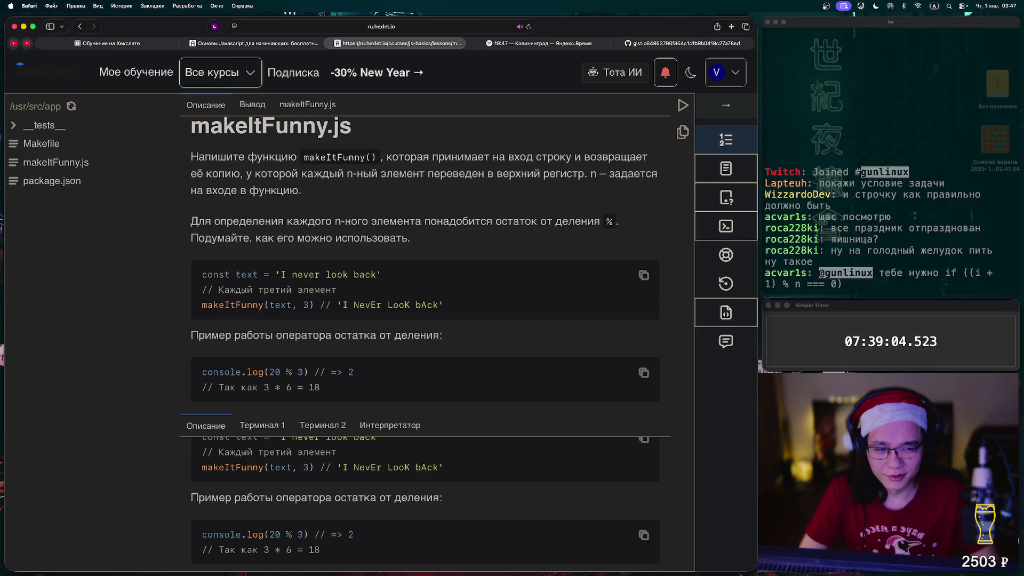
{"action": "left_click", "coordinate": [726, 140]}
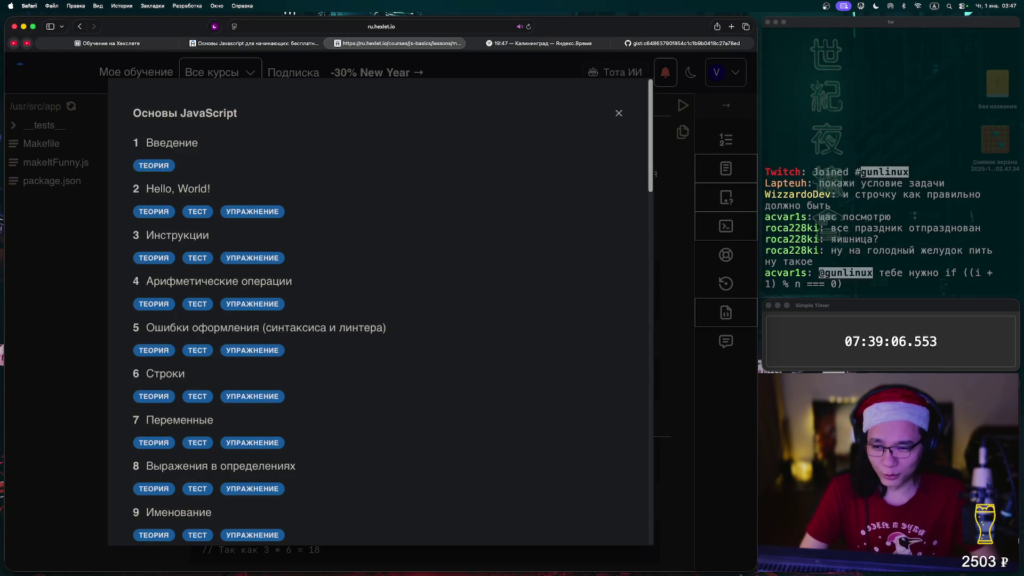
{"action": "scroll", "coordinate": [379, 315], "scroll_direction": "down", "scroll_amount": 10}
{"action": "scroll", "coordinate": [379, 315], "scroll_direction": "down", "scroll_amount": 10}
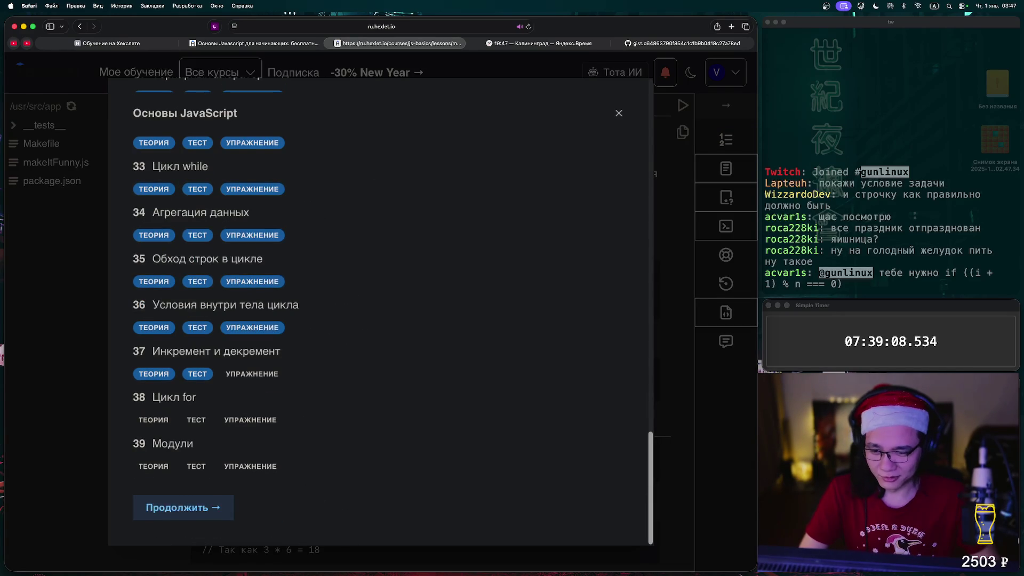
{"action": "left_click", "coordinate": [183, 507]}
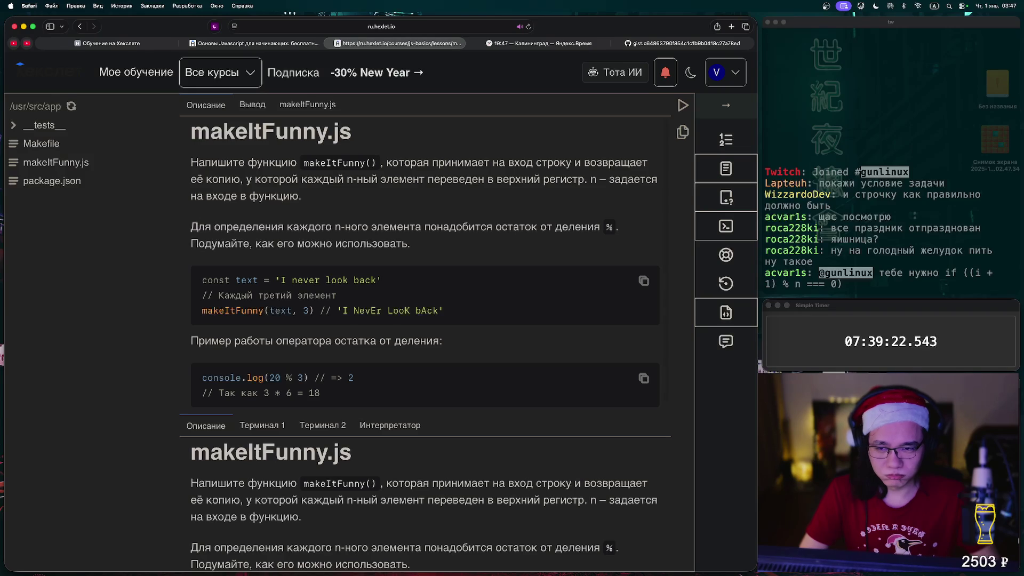
{"action": "scroll", "coordinate": [425, 267], "scroll_direction": "down", "scroll_amount": 1}
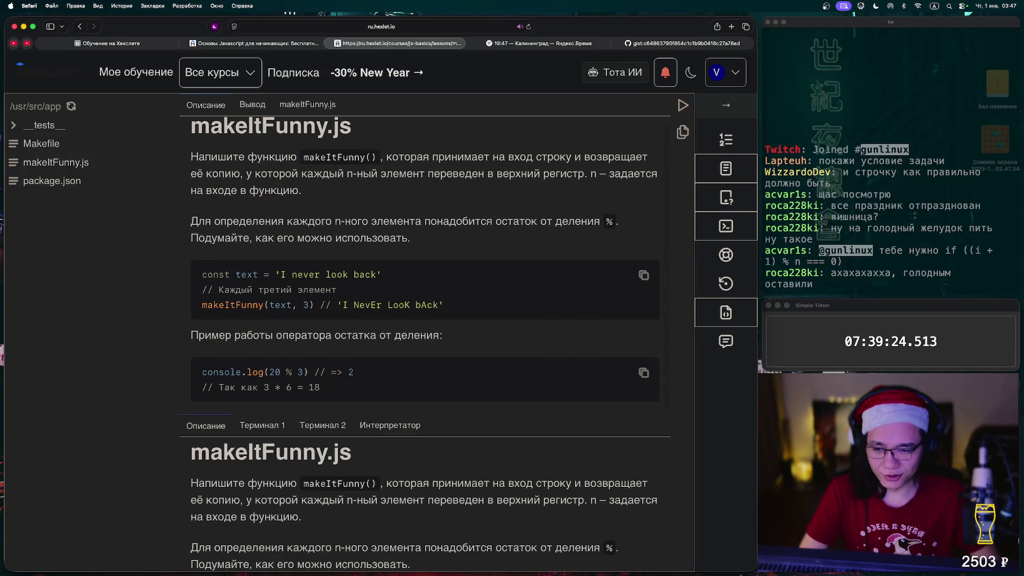
Add ++ before i in line 6's condition of makeItFunny.js and run the tests.
{"action": "left_click", "coordinate": [308, 105]}
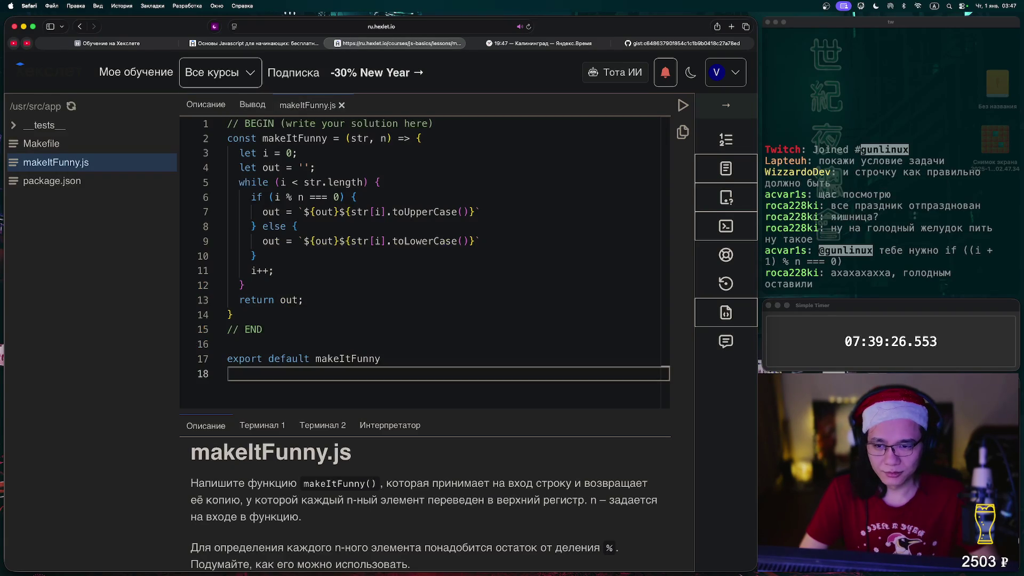
{"action": "left_click", "coordinate": [274, 197]}
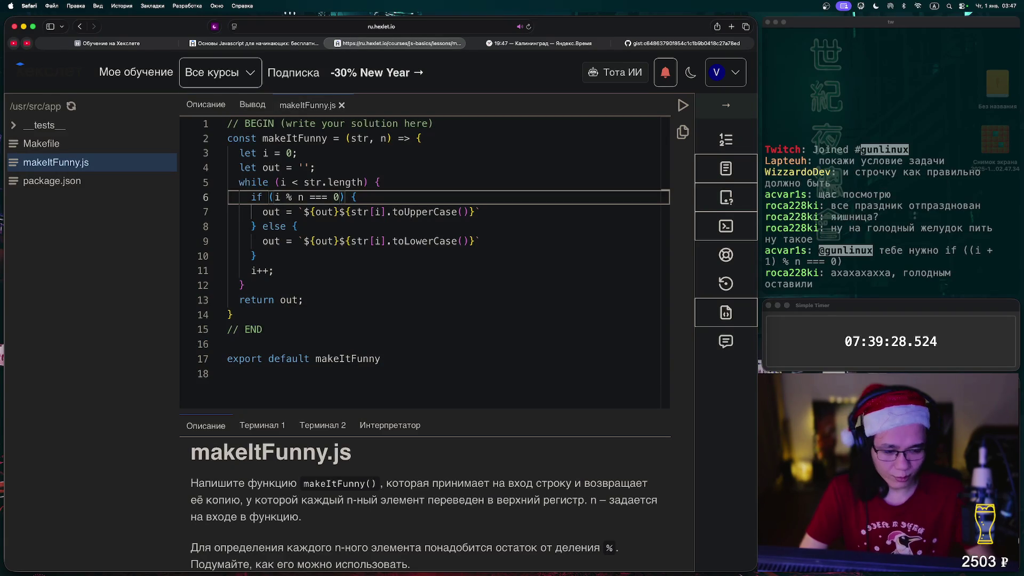
{"action": "type", "text": "++"}
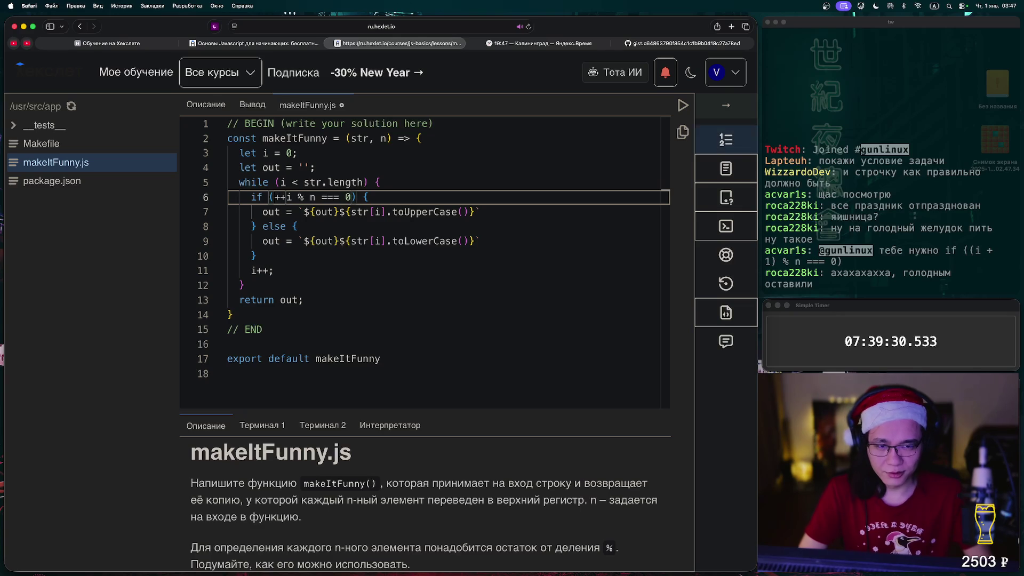
{"action": "left_click", "coordinate": [683, 105]}
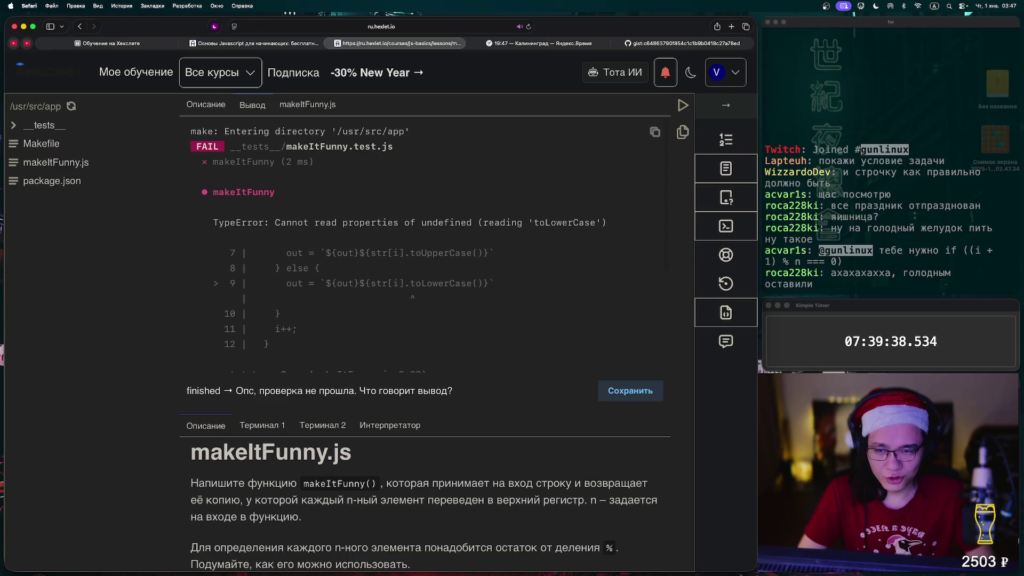
Wrap the condition as ((++i % n) === 0), rerun the tests, and glance at the terminal.
{"action": "left_click", "coordinate": [307, 104]}
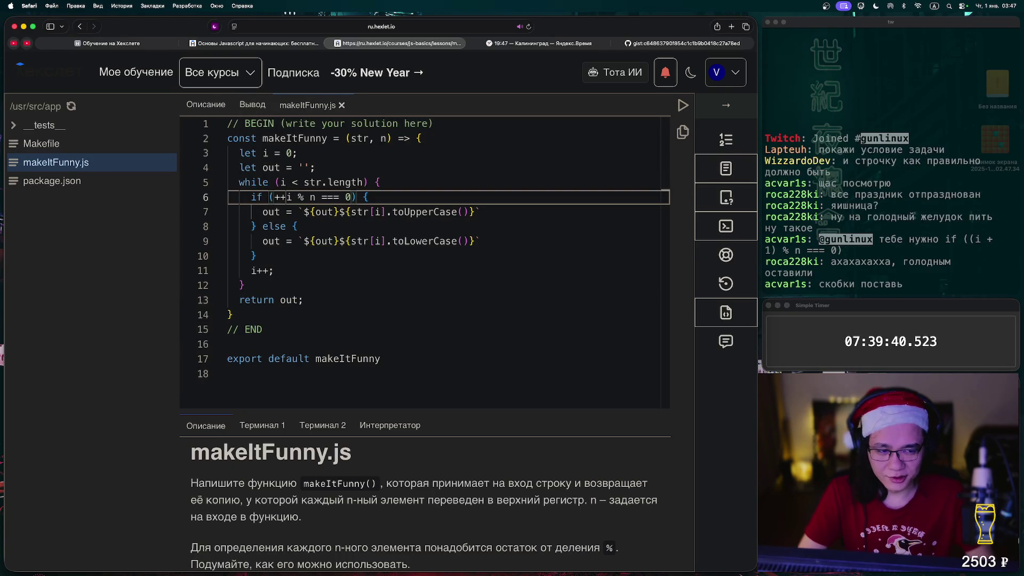
{"action": "left_click", "coordinate": [286, 197]}
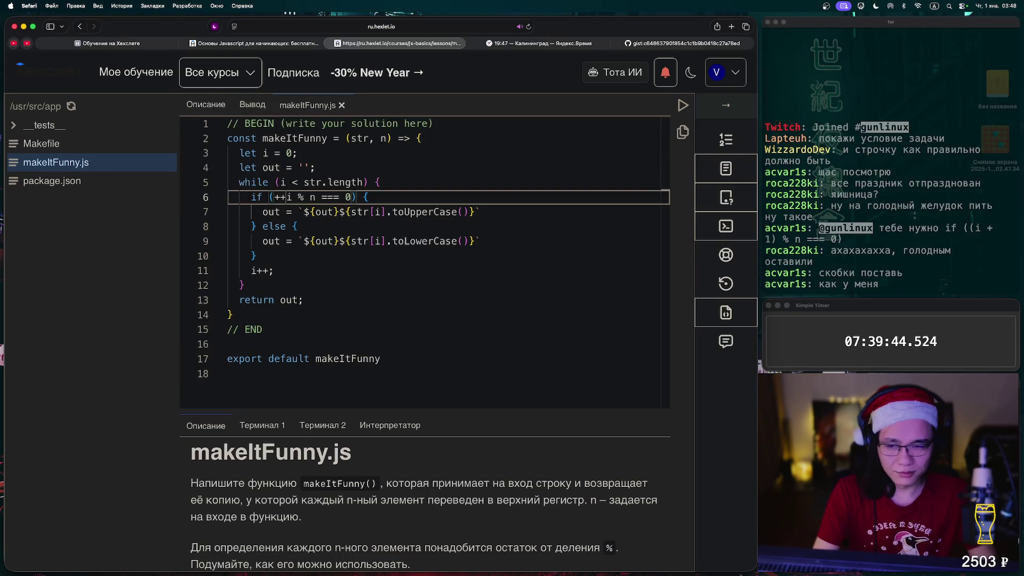
{"action": "left_click", "coordinate": [315, 197]}
{"action": "type", "text": ")"}
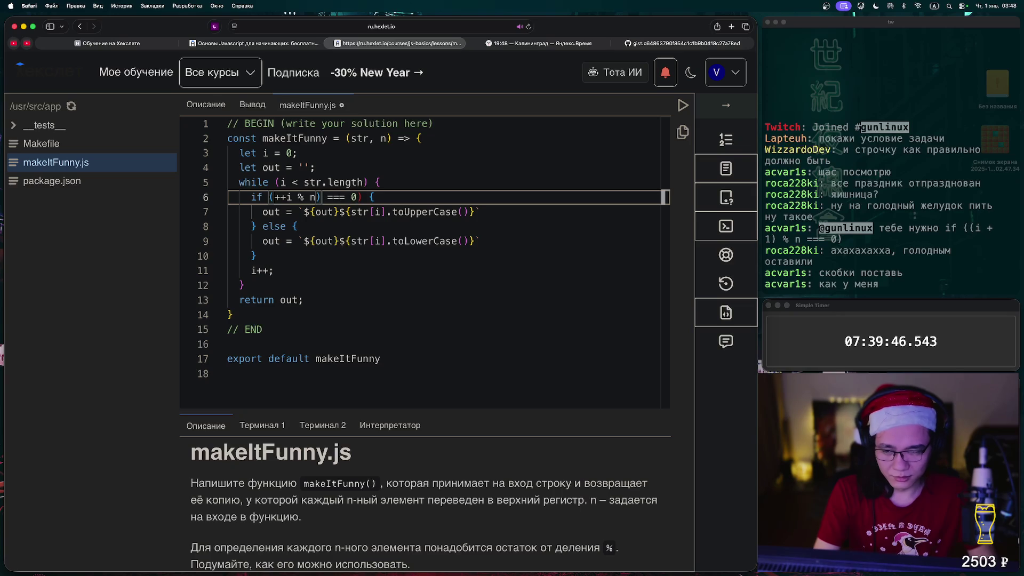
{"action": "left_click_drag", "start_coordinate": [274, 197], "coordinate": [281, 197]}
{"action": "type", "text": "("}
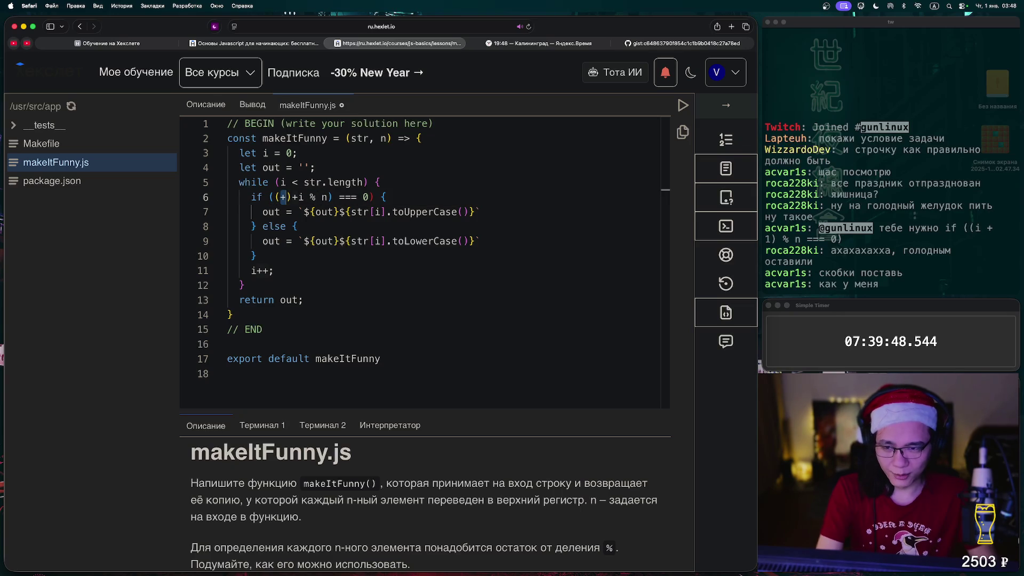
{"action": "key", "text": "Right"}
{"action": "key", "text": "Delete"}
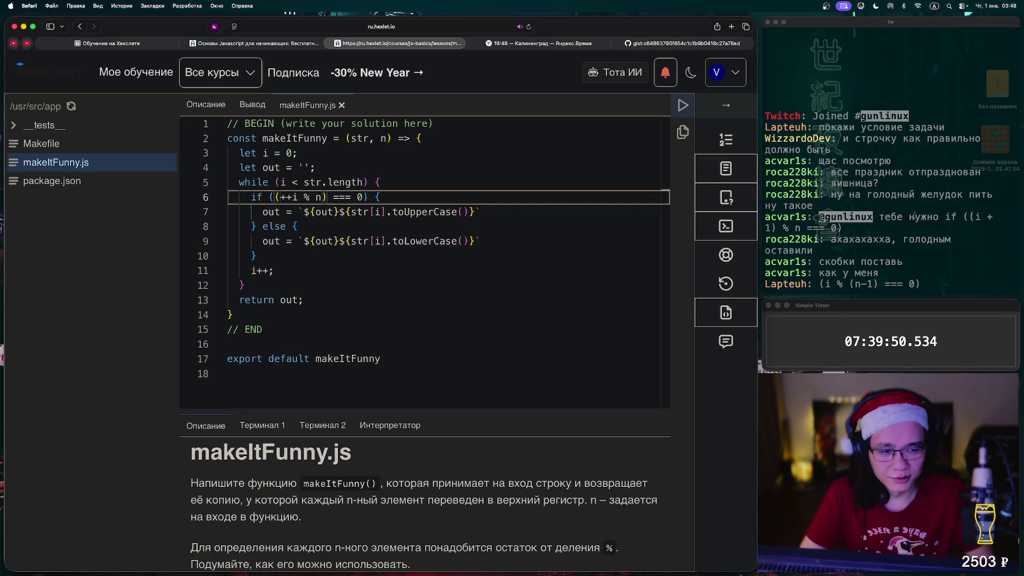
{"action": "left_click", "coordinate": [683, 105]}
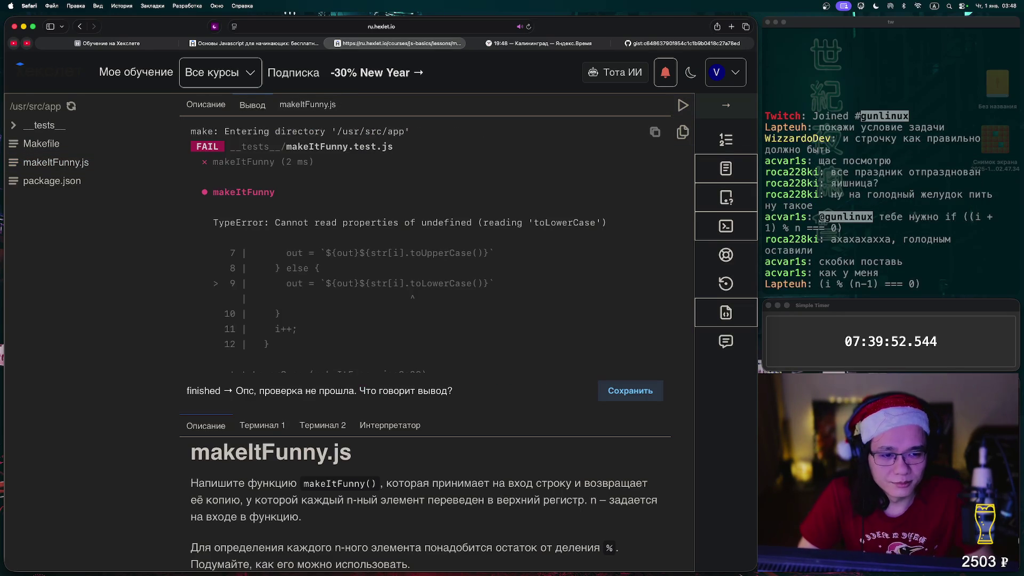
{"action": "key", "text": "super+Tab"}
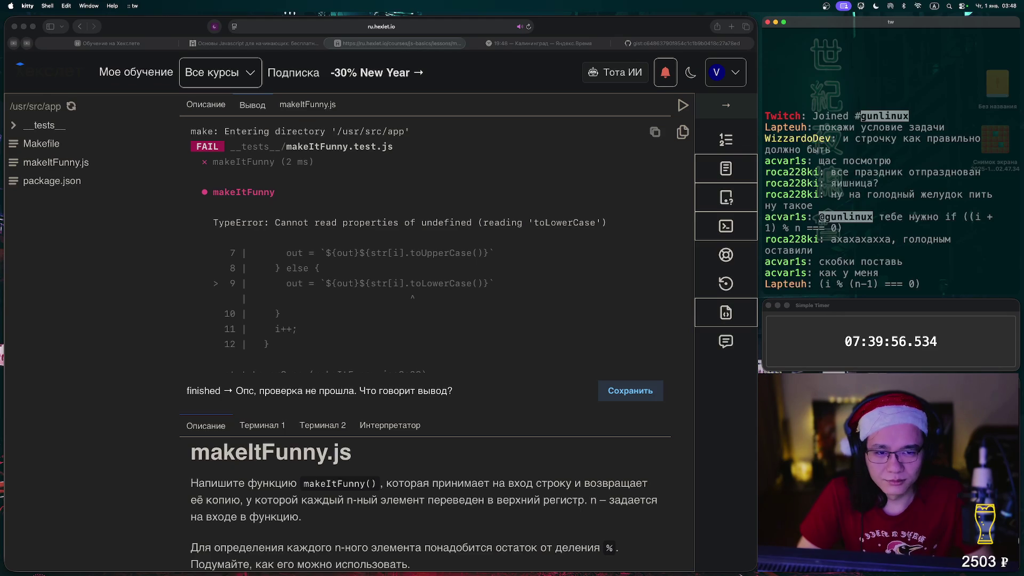
{"action": "key", "text": "super+Tab"}
Drop the ++ and change line 6 to ((i % (n-1)) === 0), then rerun the tests.
{"action": "left_click", "coordinate": [56, 162]}
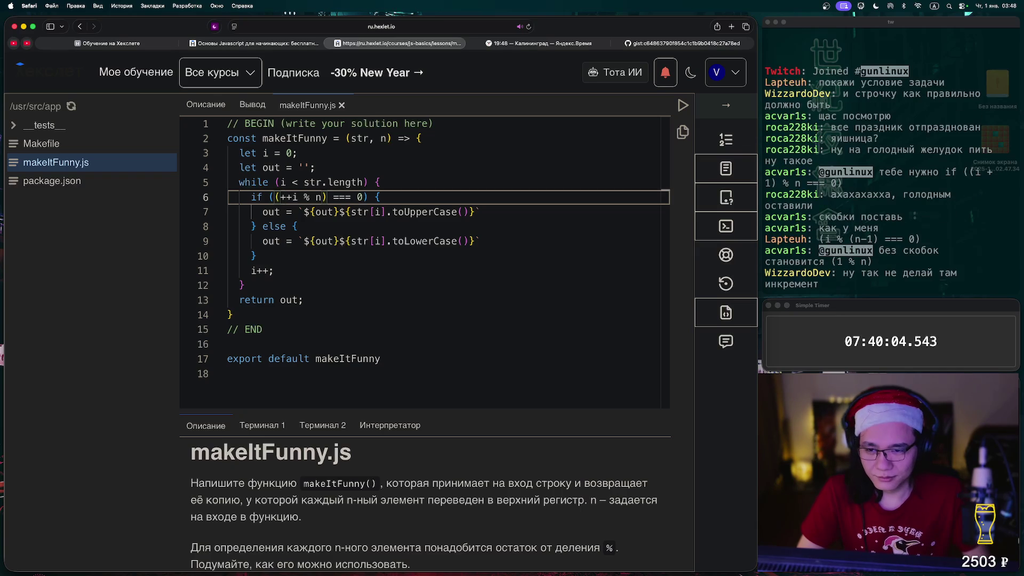
{"action": "key", "text": "Delete"}
{"action": "key", "text": "Delete"}
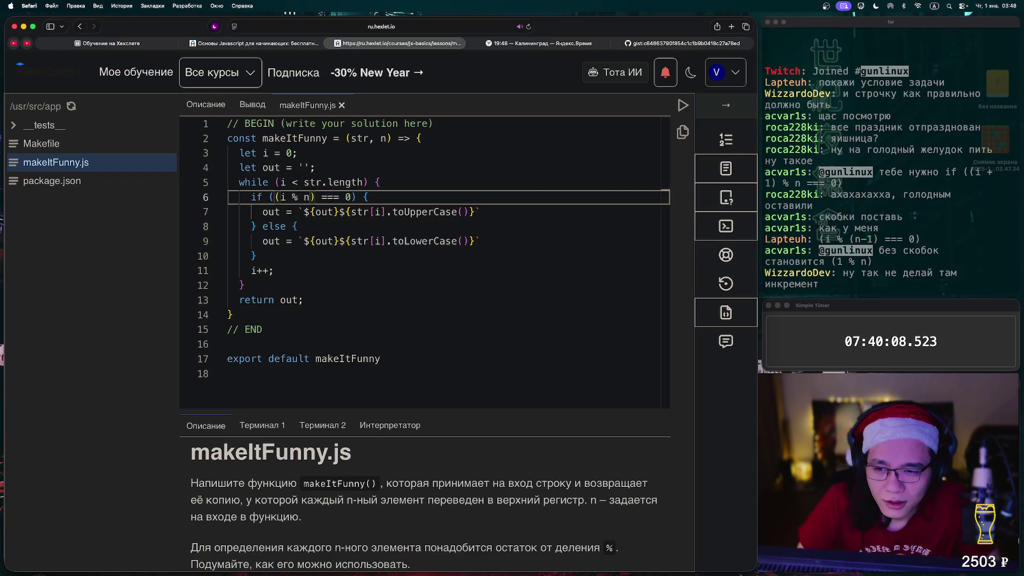
{"action": "left_click", "coordinate": [307, 197]}
{"action": "type", "text": "-1"}
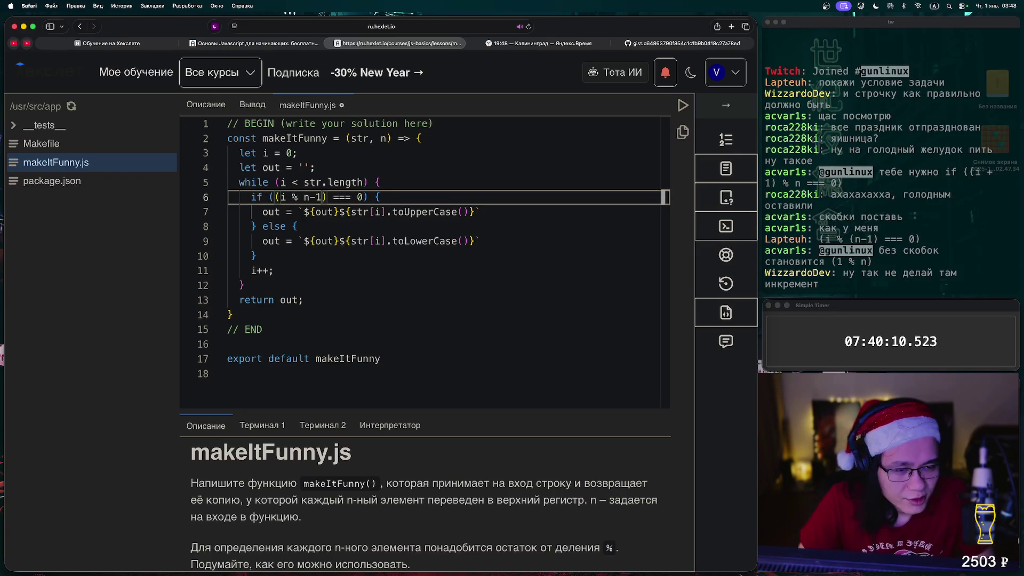
{"action": "type", "text": ")"}
{"action": "key", "text": "Left"}
{"action": "key", "text": "Left"}
{"action": "key", "text": "Left"}
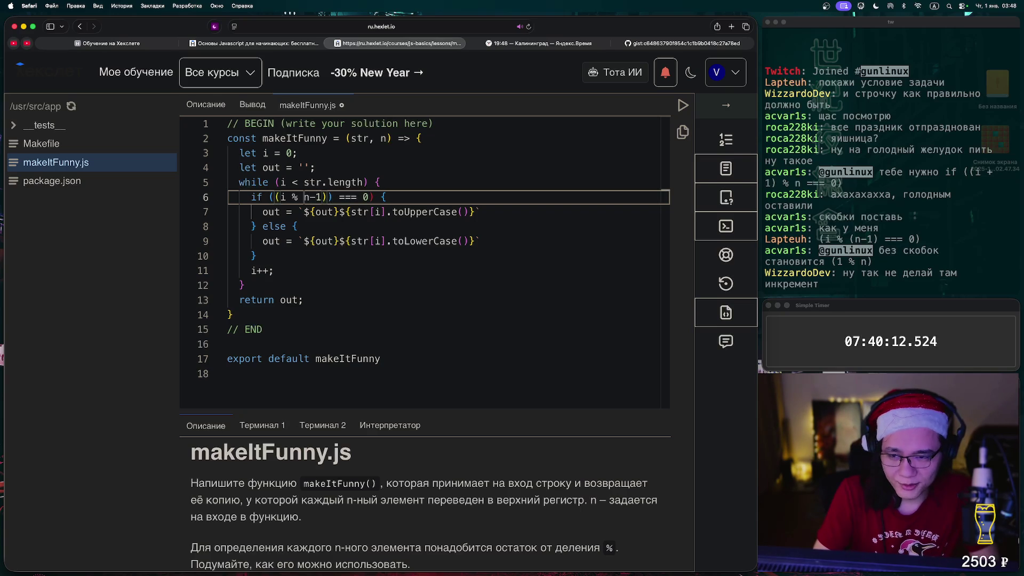
{"action": "type", "text": "("}
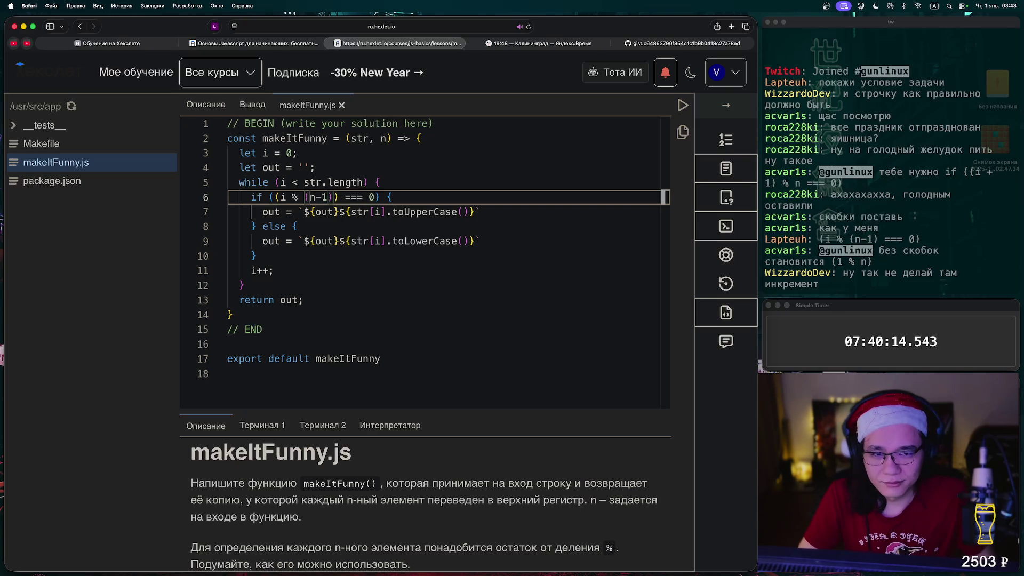
{"action": "left_click", "coordinate": [683, 106]}
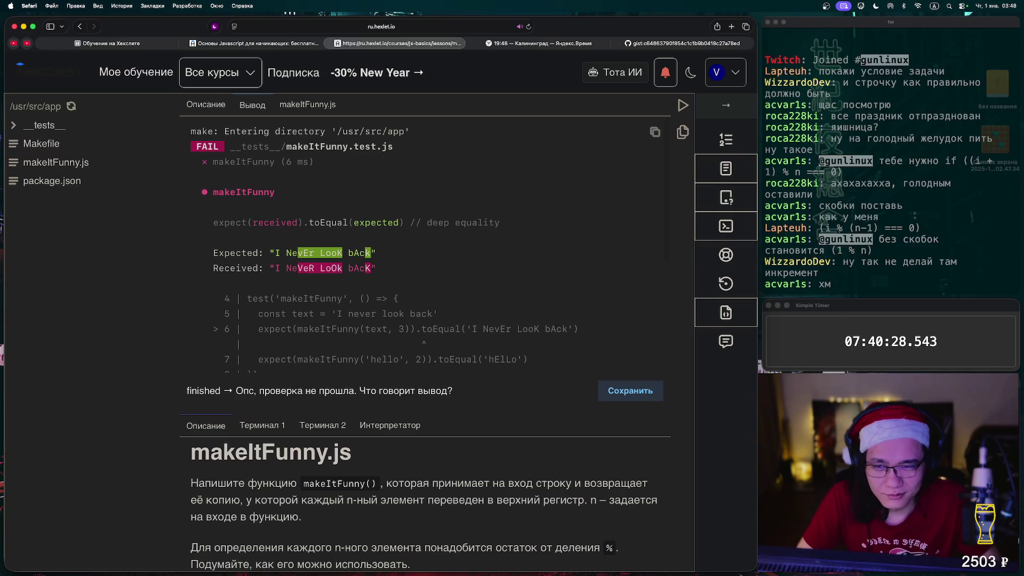
{"action": "left_click", "coordinate": [308, 105]}
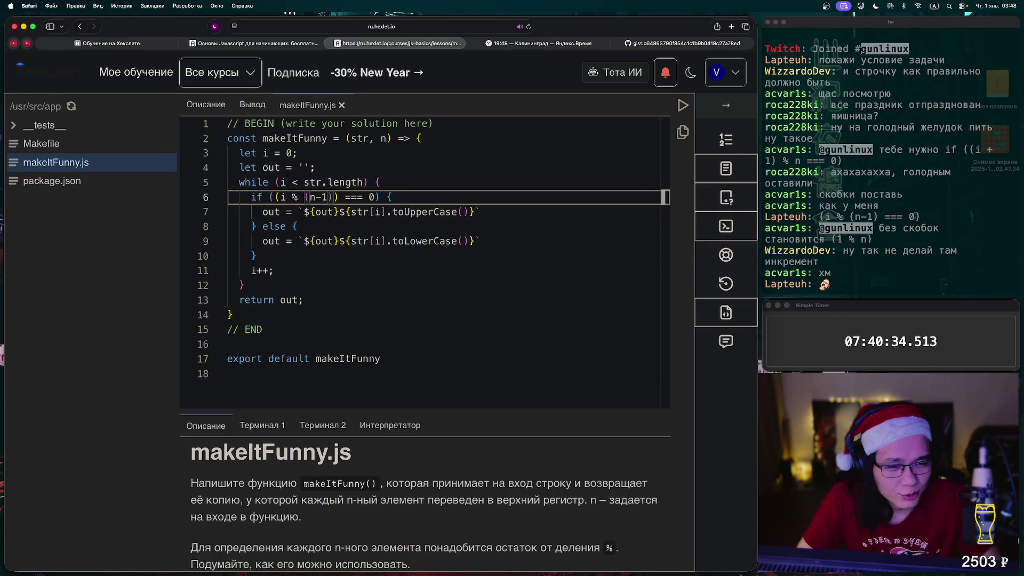
Rewrite line 6 to test (i+1) % n instead of n-1, save, and run the tests.
{"action": "left_click", "coordinate": [278, 197]}
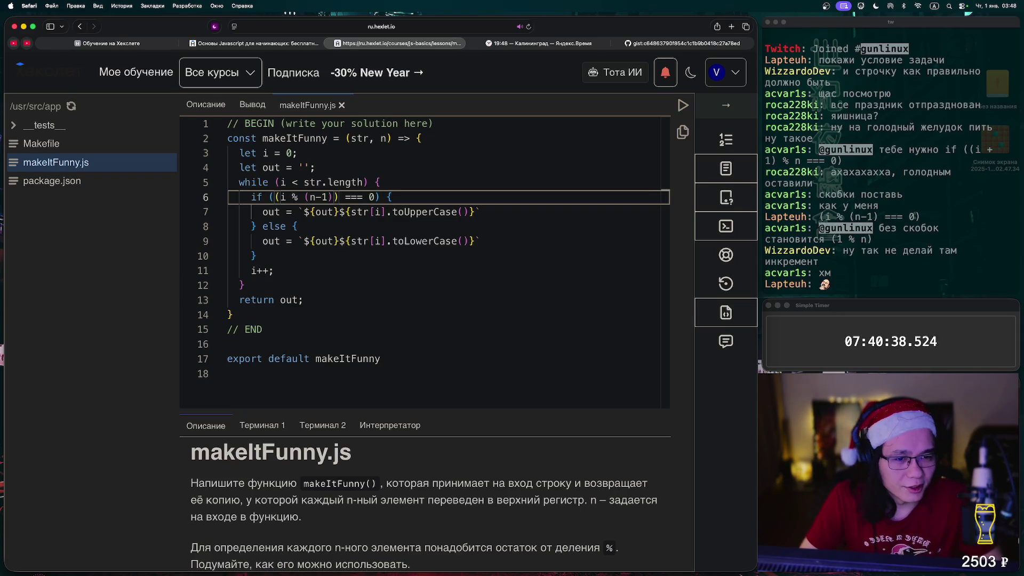
{"action": "type", "text": "+1"}
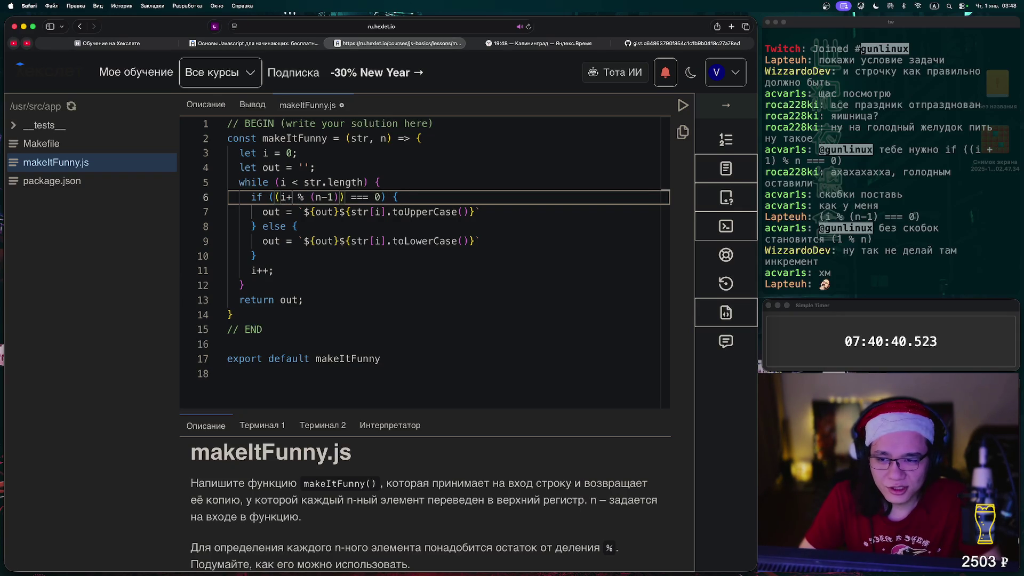
{"action": "key", "text": "super+s"}
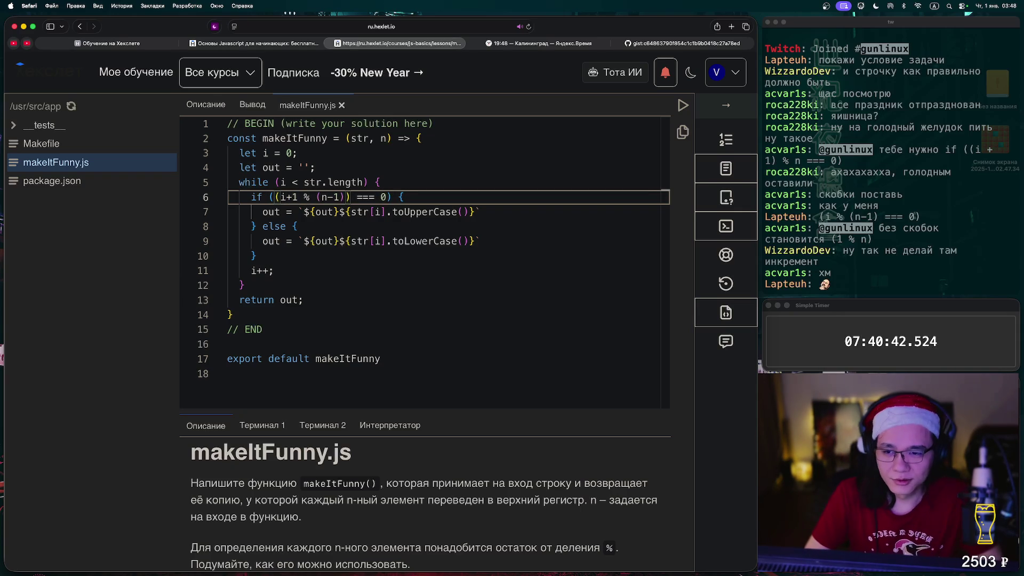
{"action": "type", "text": ")"}
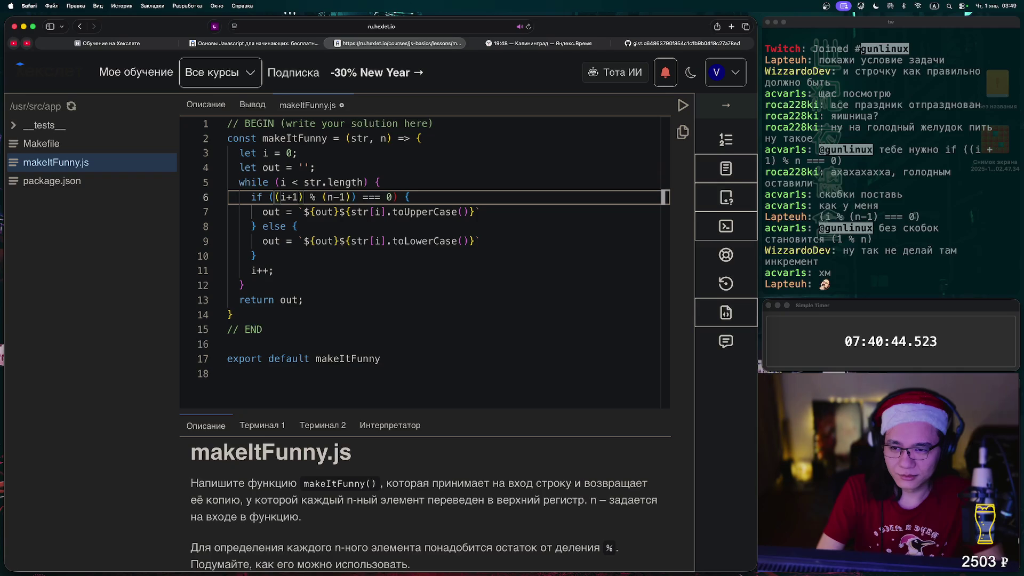
{"action": "key", "text": "super+s"}
{"action": "key", "text": "Right"}
{"action": "key", "text": "Right"}
{"action": "key", "text": "Right"}
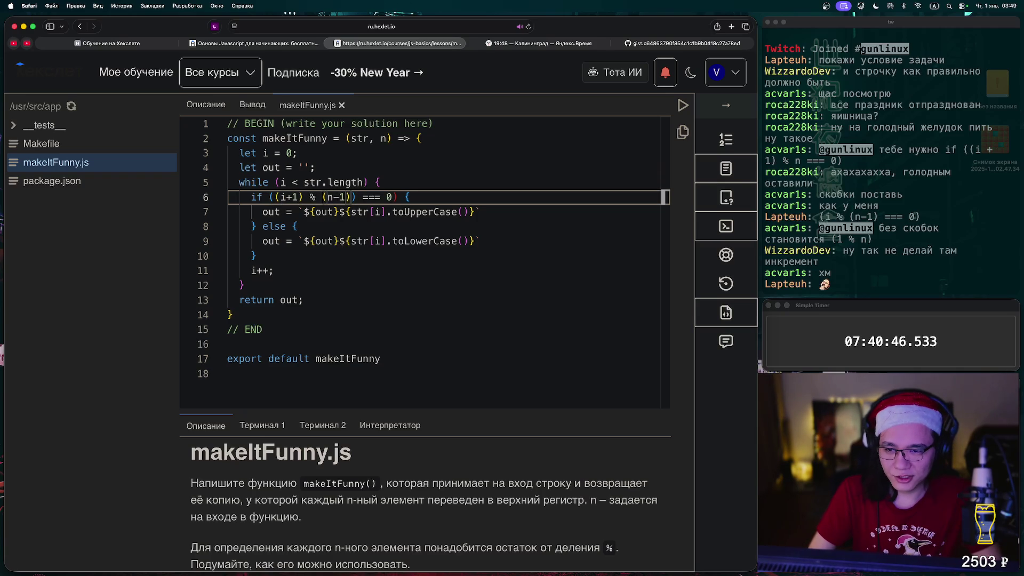
{"action": "key", "text": "BackSpace"}
{"action": "key", "text": "BackSpace"}
{"action": "key", "text": "BackSpace"}
{"action": "key", "text": "Left"}
{"action": "key", "text": "BackSpace"}
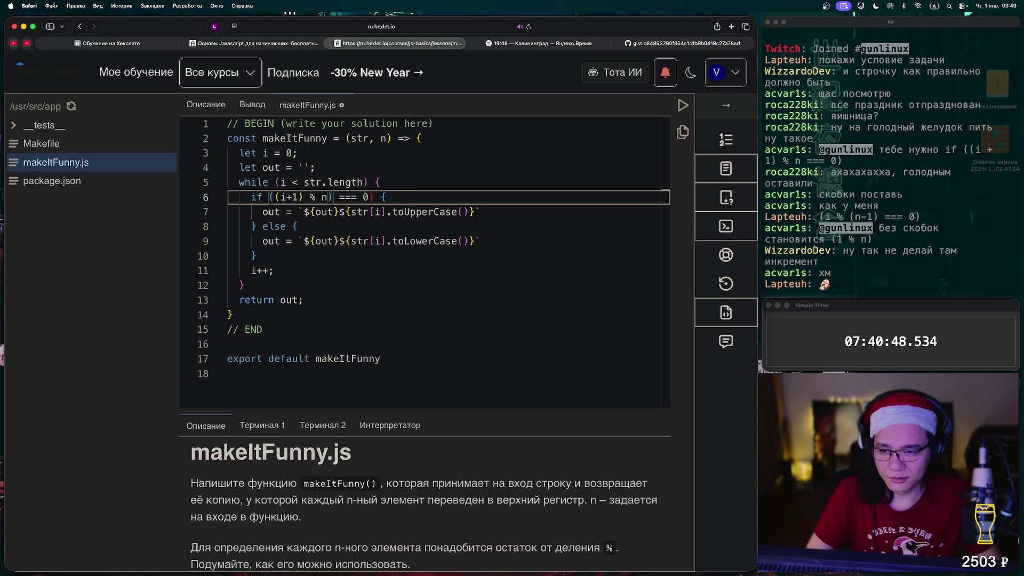
{"action": "key", "text": "super+s"}
{"action": "left_click", "coordinate": [683, 106]}
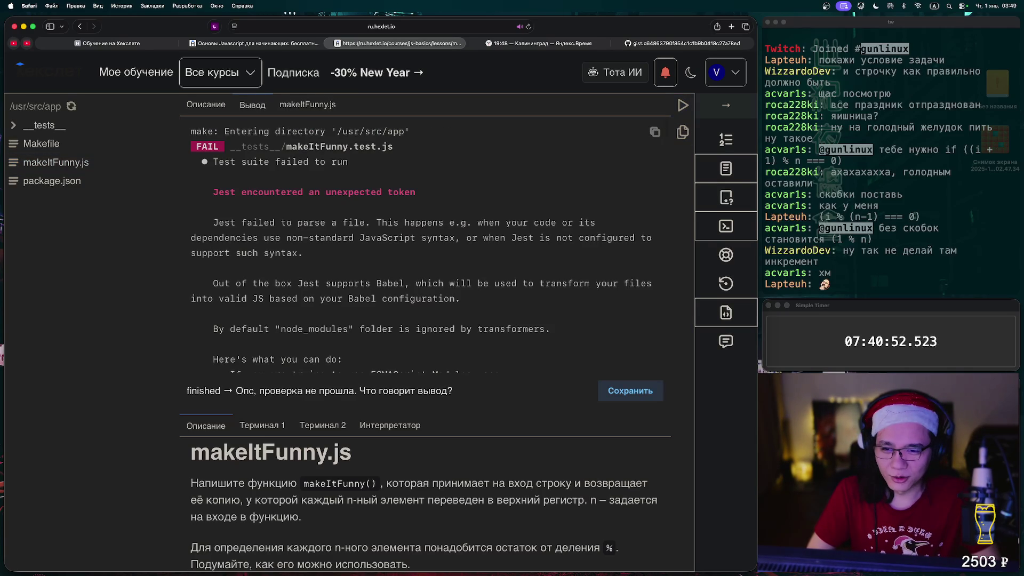
Delete the extra closing parenthesis after n on line 6 and rerun the tests.
{"action": "left_click", "coordinate": [308, 104]}
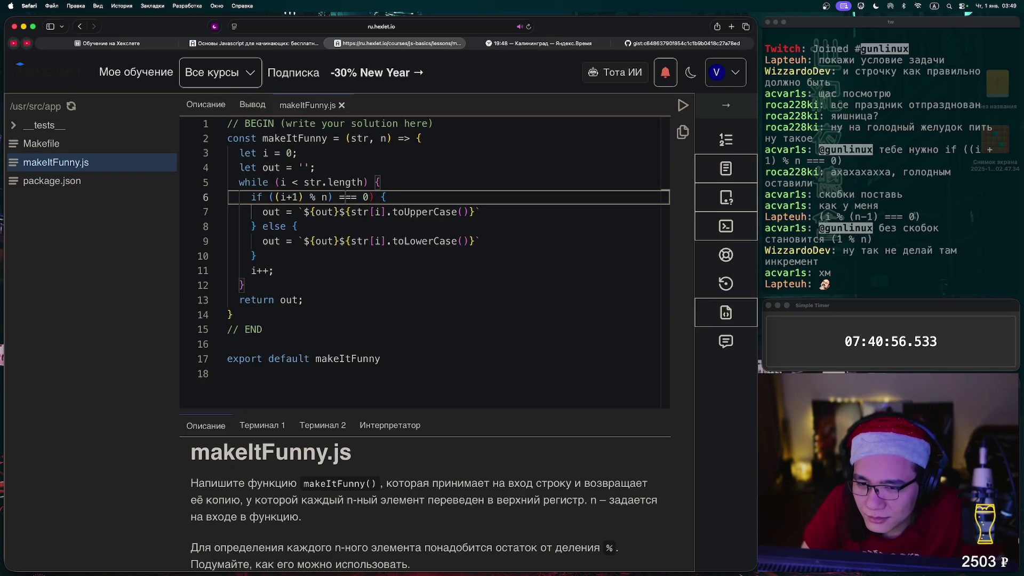
{"action": "left_click", "coordinate": [333, 196]}
{"action": "key", "text": "BackSpace"}
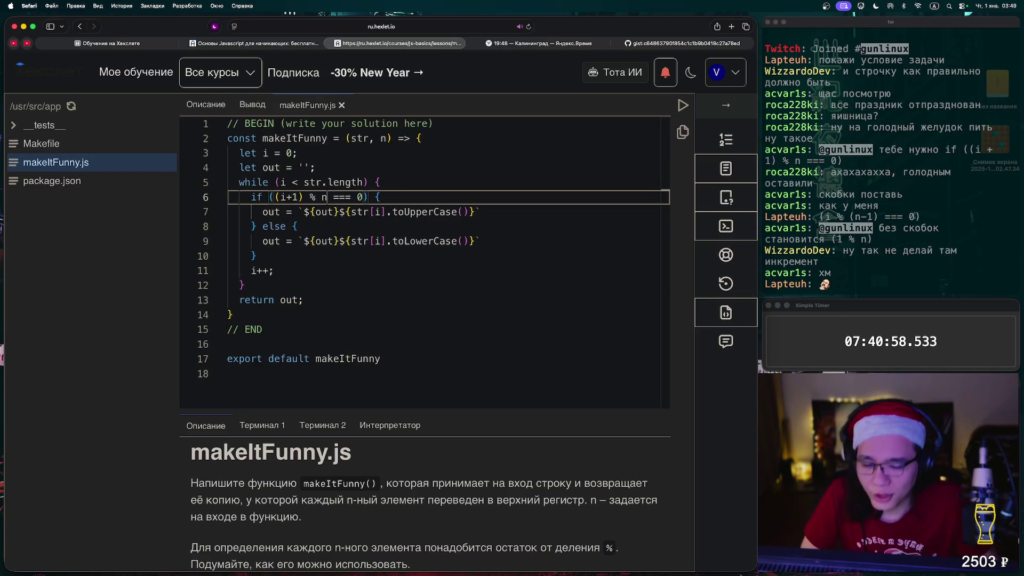
{"action": "left_click", "coordinate": [684, 105]}
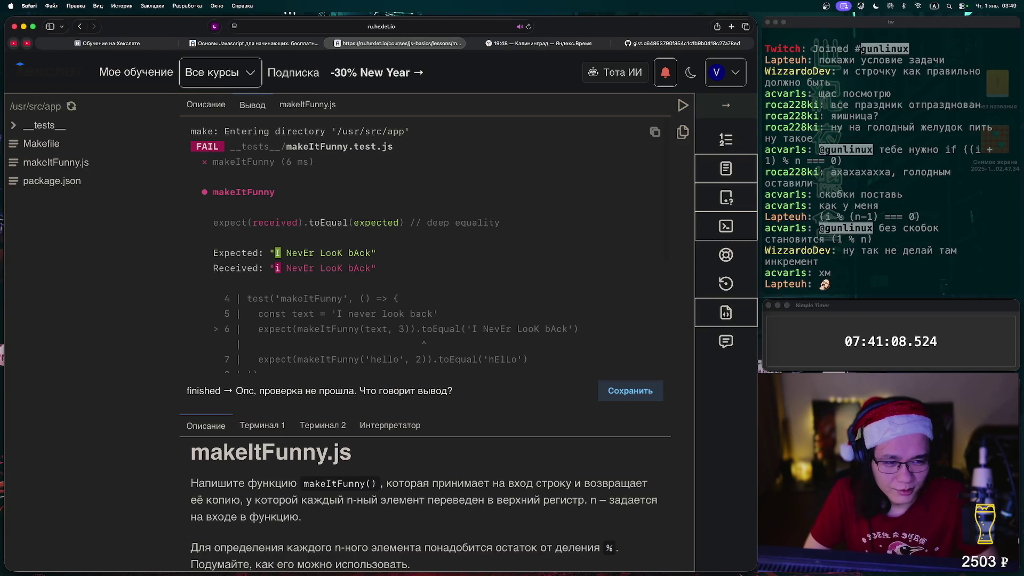
{"action": "left_click", "coordinate": [56, 162]}
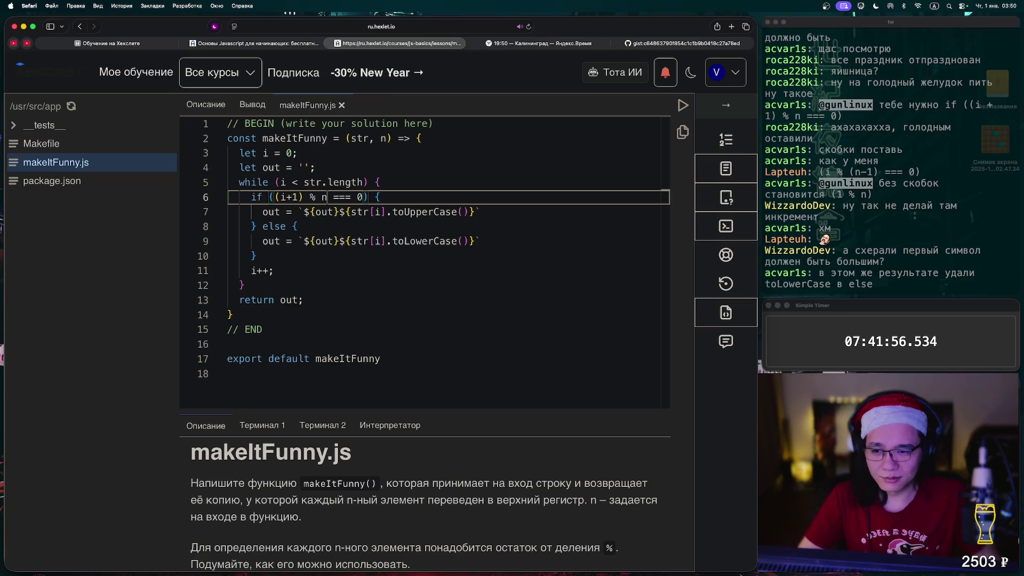
Try deleting the whole else branch of makeItFunny and run the tests.
{"action": "left_click_drag", "start_coordinate": [282, 241], "coordinate": [255, 226]}
{"action": "key", "text": "BackSpace"}
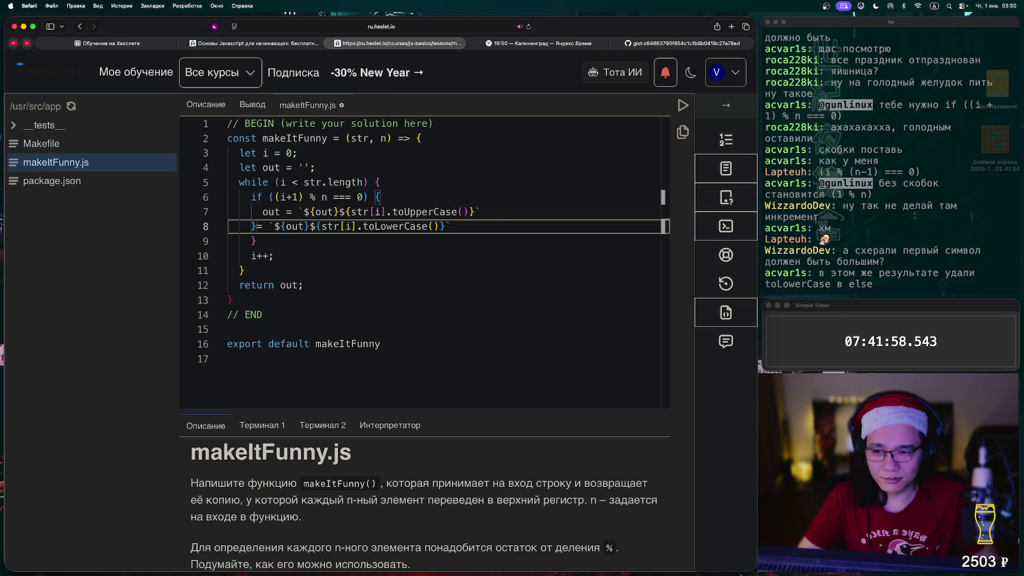
{"action": "key", "text": "super+z"}
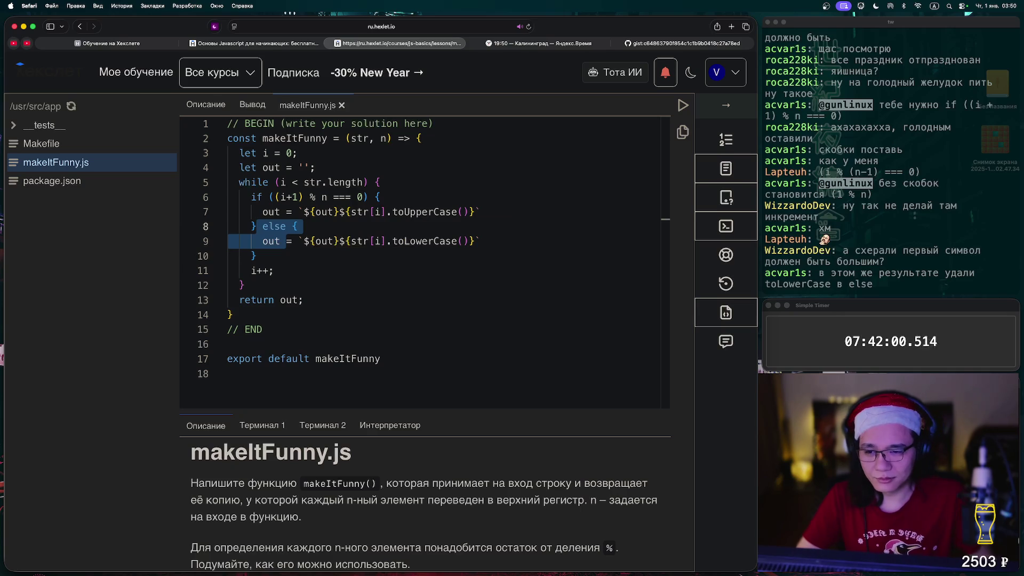
{"action": "key", "text": "shift+Down"}
{"action": "key", "text": "BackSpace"}
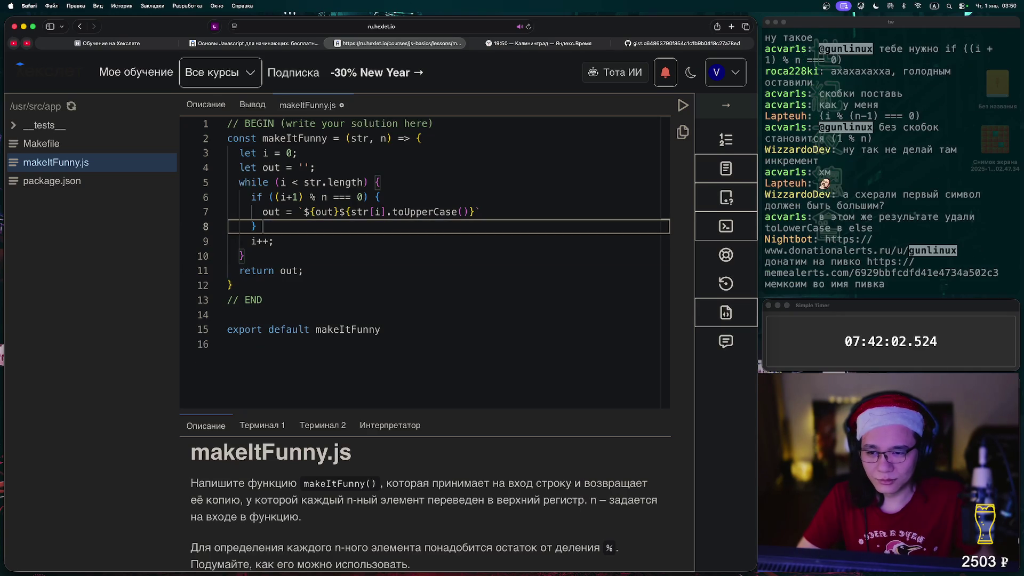
{"action": "left_click", "coordinate": [683, 106]}
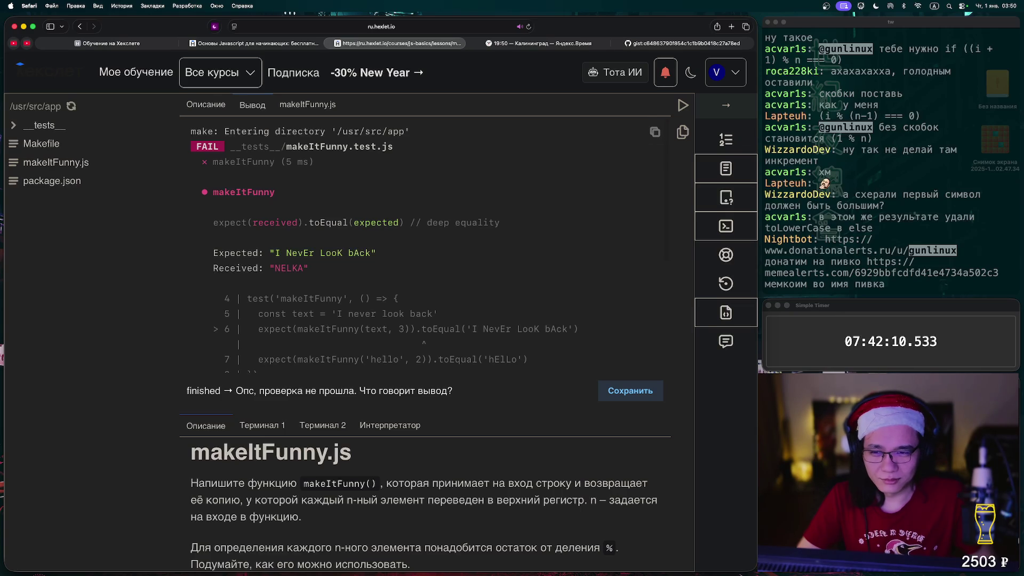
With the else branch back, remove .toLowerCase() from line 9 and run the tests.
{"action": "left_click", "coordinate": [308, 104]}
{"action": "left_click_drag", "start_coordinate": [257, 256], "coordinate": [262, 226]}
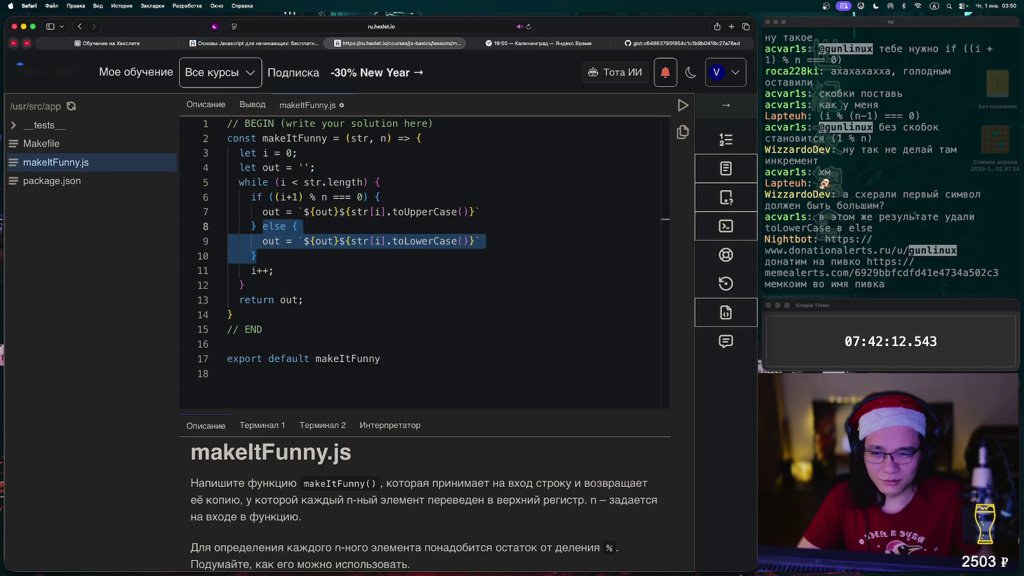
{"action": "left_click", "coordinate": [347, 212]}
{"action": "left_click_drag", "start_coordinate": [387, 241], "coordinate": [470, 241]}
{"action": "key", "text": "BackSpace"}
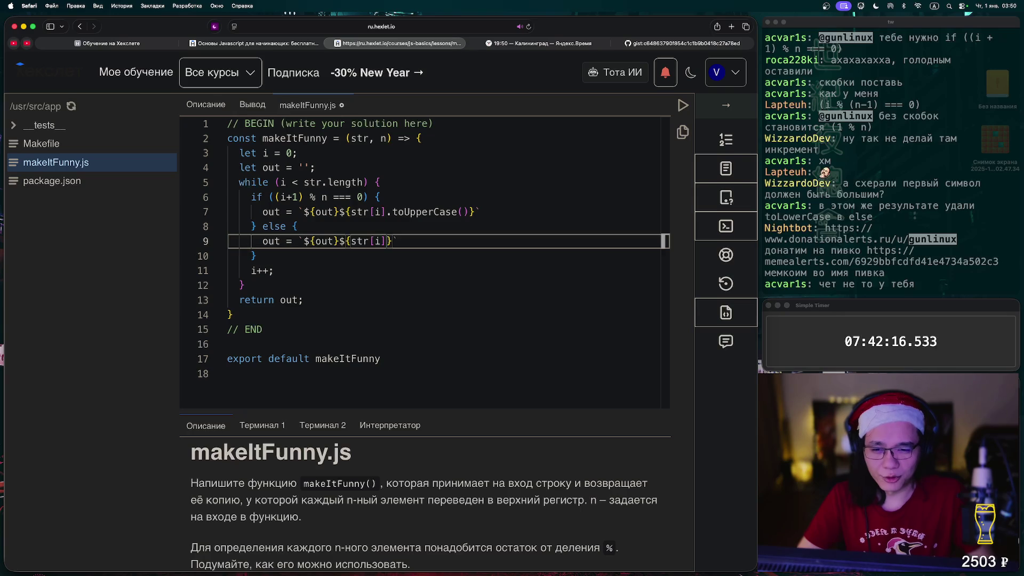
{"action": "left_click", "coordinate": [683, 105]}
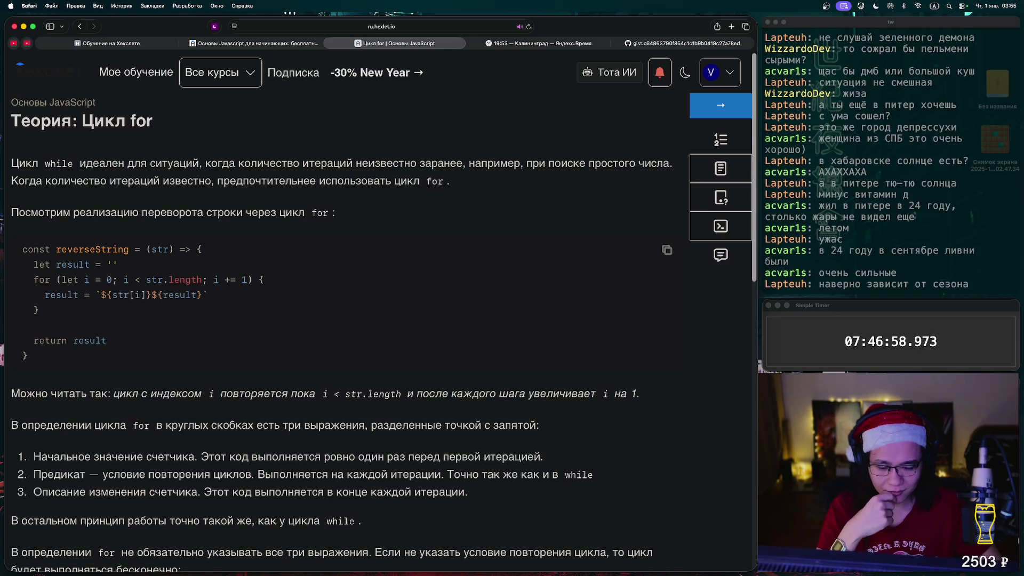
Scroll through the 'Теория: Цикл for' reverseString example and endless-loop explanation, then back up.
{"action": "scroll", "coordinate": [341, 309], "scroll_direction": "down", "scroll_amount": 3}
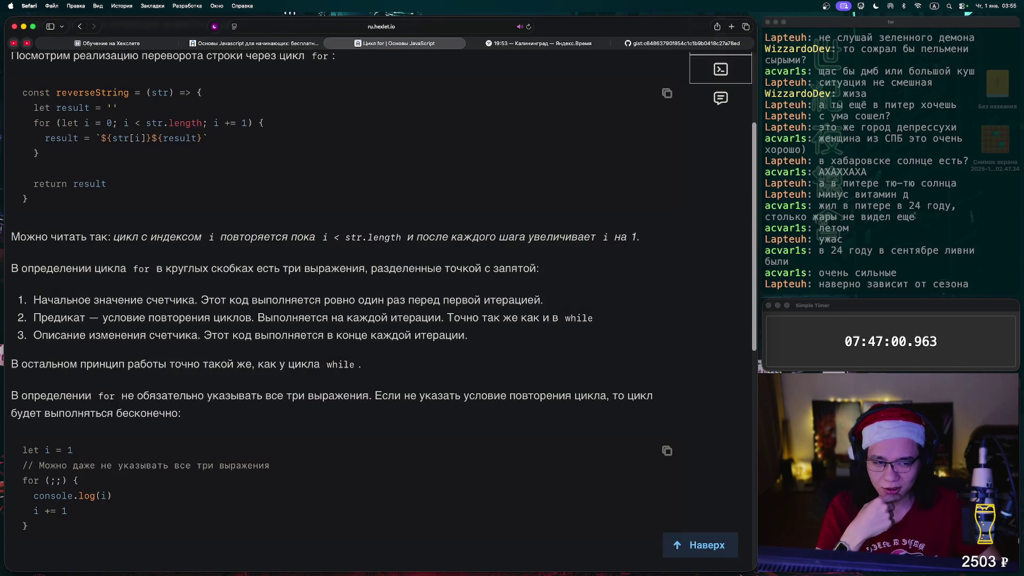
{"action": "scroll", "coordinate": [384, 290], "scroll_direction": "down", "scroll_amount": 1}
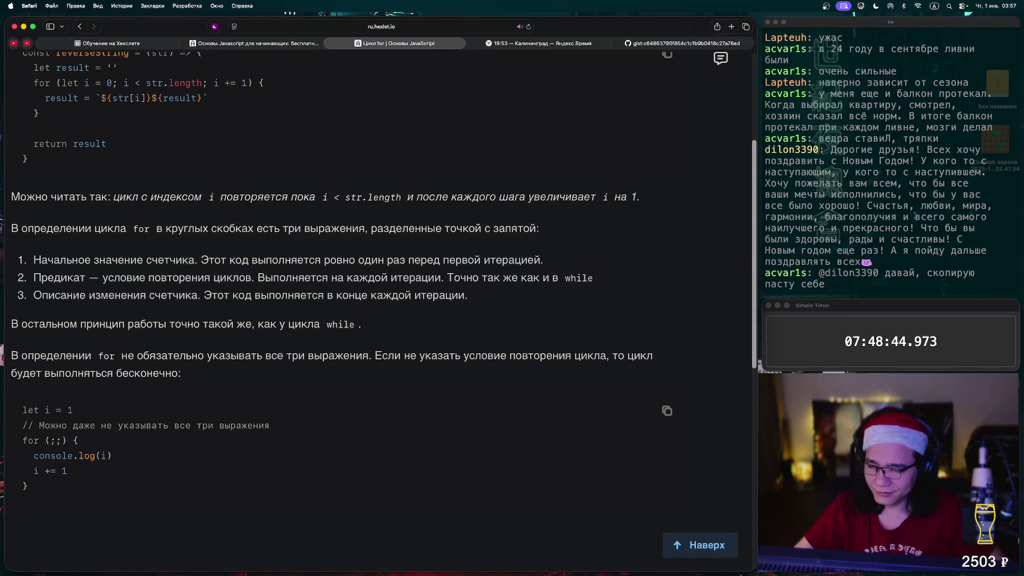
{"action": "scroll", "coordinate": [382, 262], "scroll_direction": "down", "scroll_amount": 4}
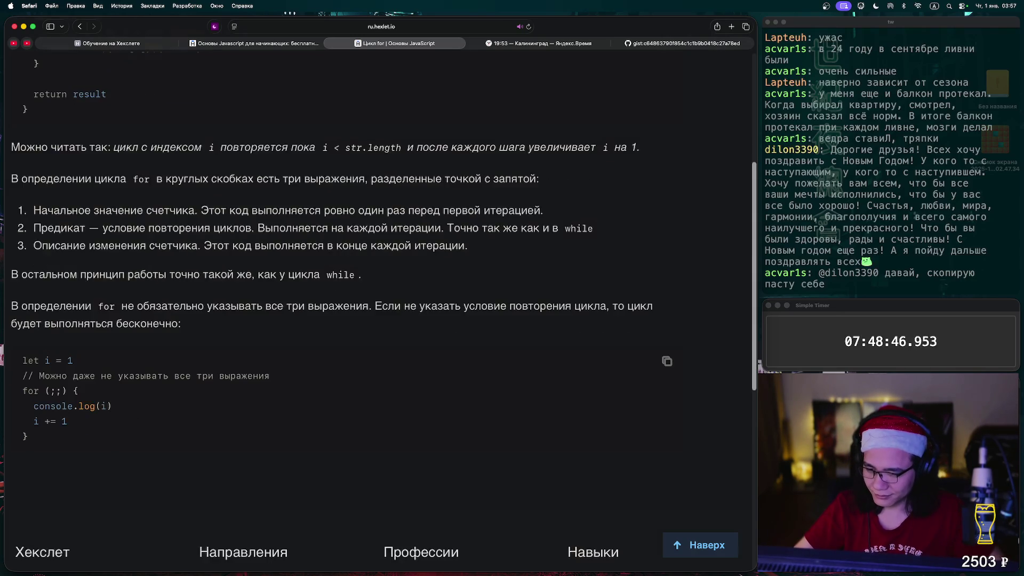
{"action": "scroll", "coordinate": [381, 320], "scroll_direction": "up", "scroll_amount": 10}
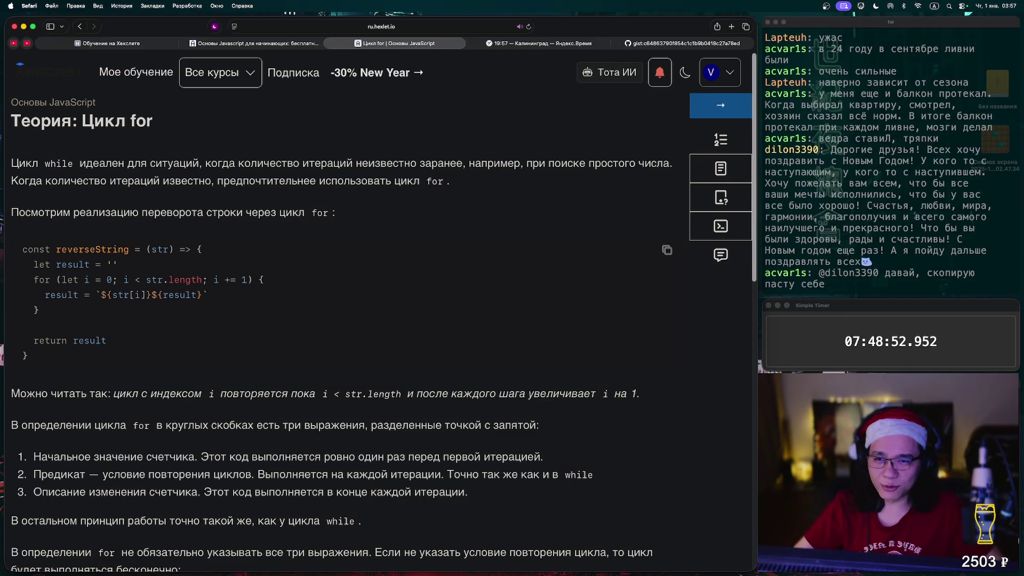
Start the for-loop quiz, answer question 1 with да, and advance to question 2.
{"action": "left_click", "coordinate": [720, 105]}
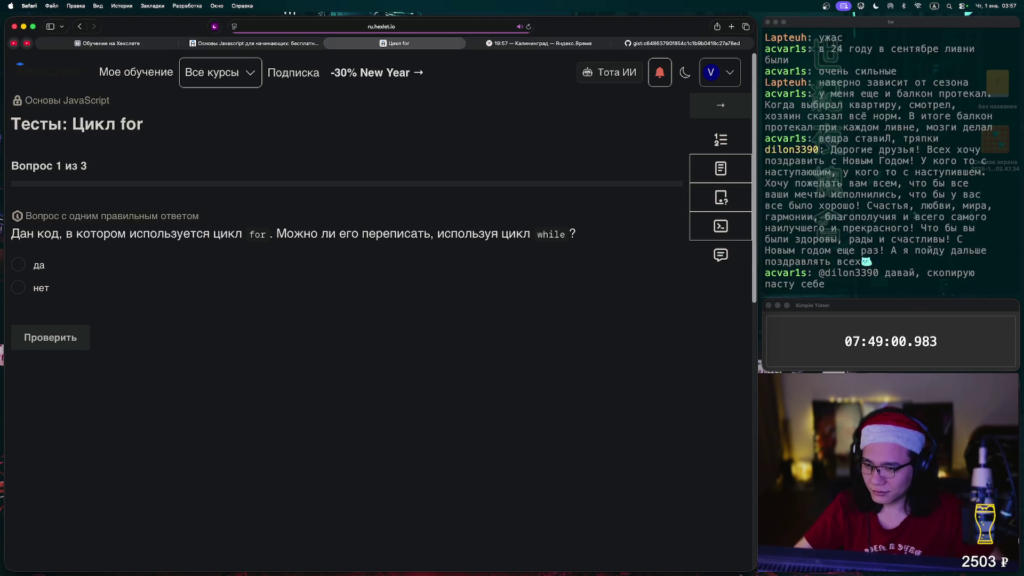
{"action": "left_click", "coordinate": [18, 265]}
{"action": "left_click", "coordinate": [50, 337]}
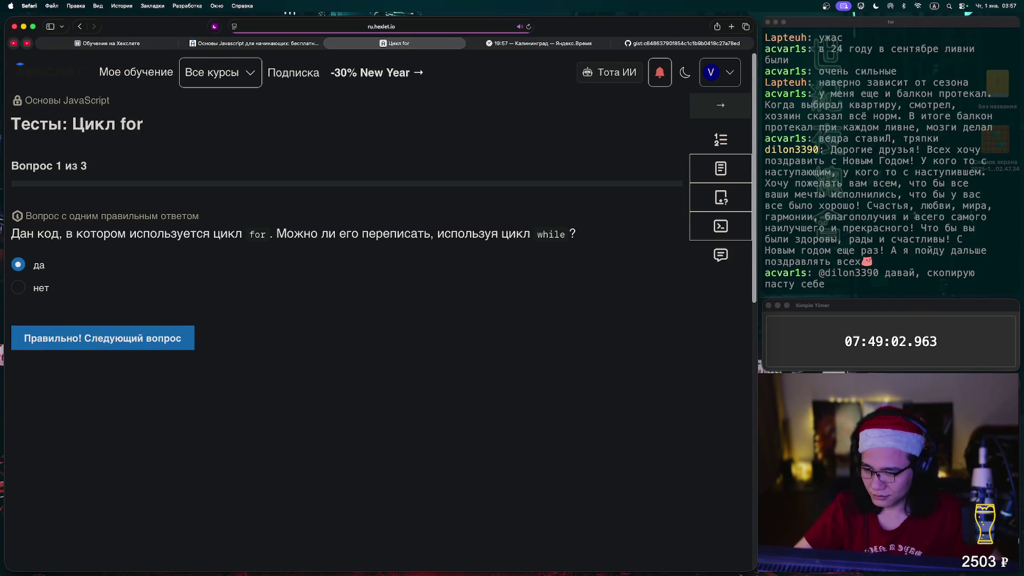
{"action": "key", "text": "Return"}
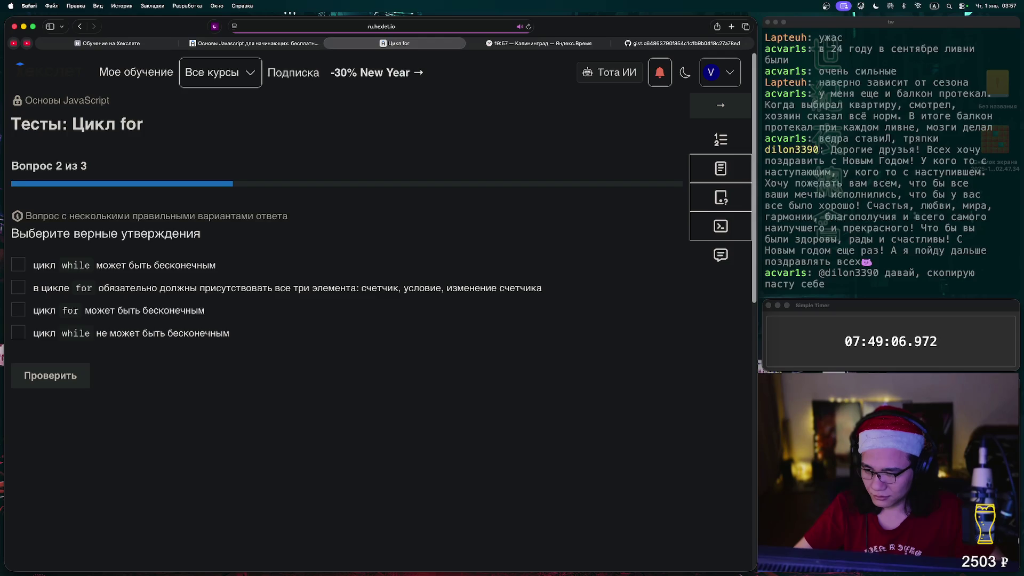
Submit a first answer to question 2 with four boxes ticked, then reset after it fails.
{"action": "left_click", "coordinate": [19, 309]}
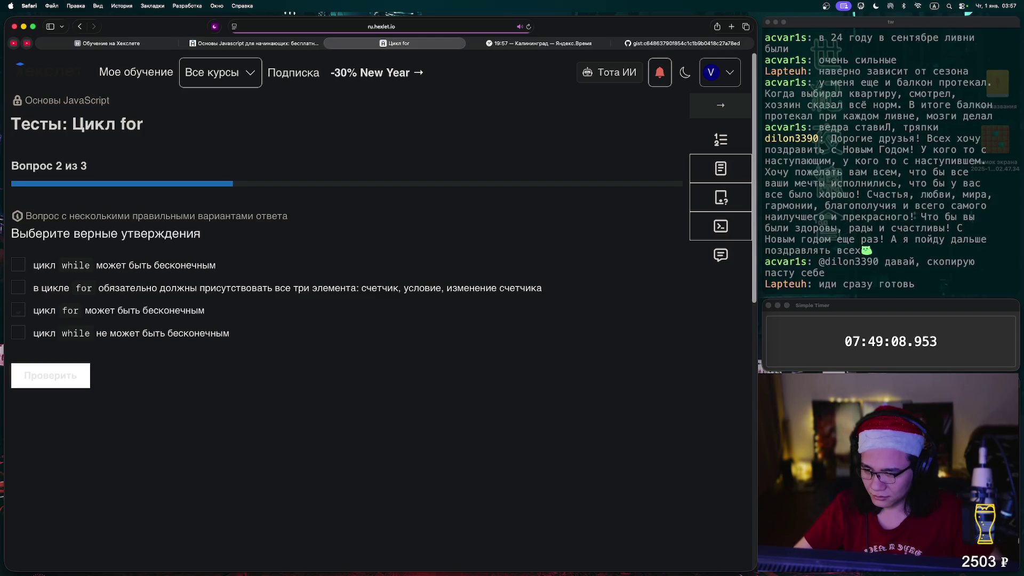
{"action": "left_click", "coordinate": [18, 265]}
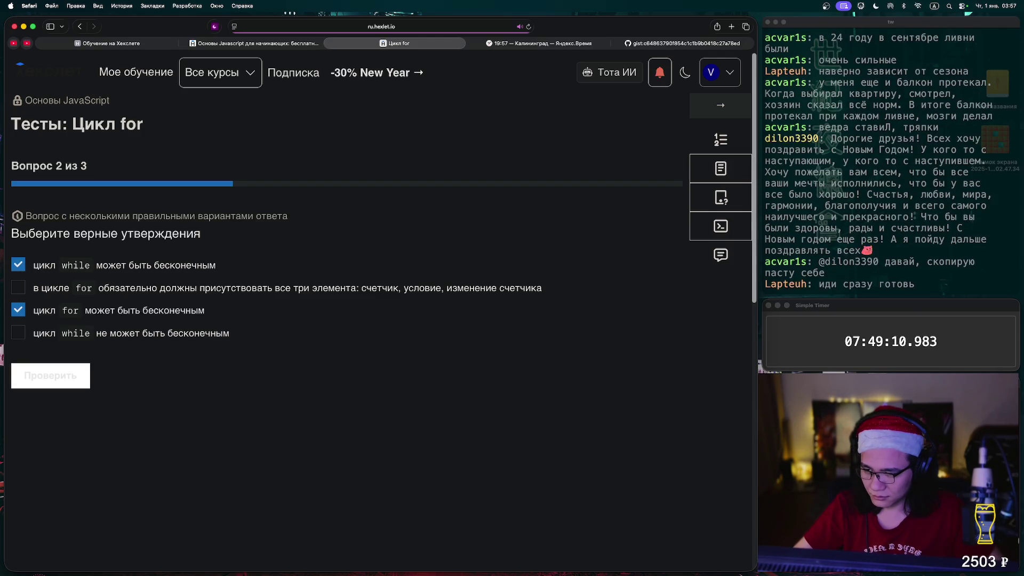
{"action": "left_click", "coordinate": [18, 287]}
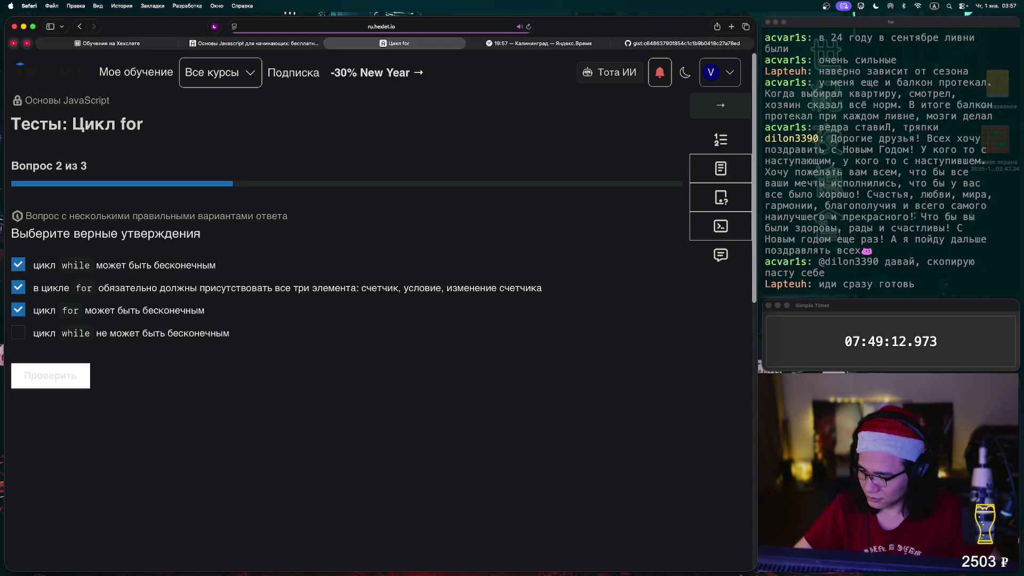
{"action": "left_click", "coordinate": [18, 333]}
{"action": "left_click", "coordinate": [50, 375]}
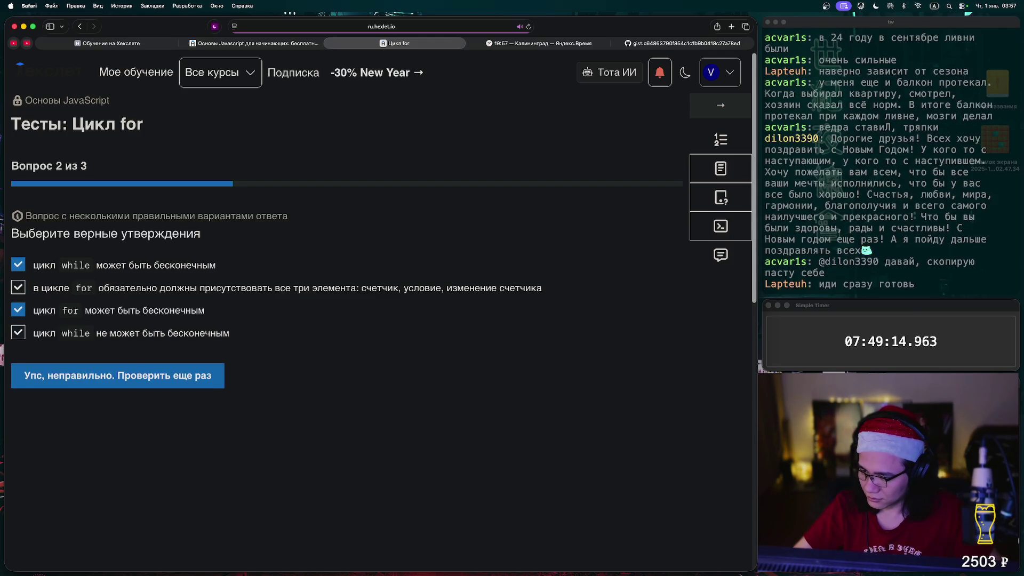
{"action": "left_click", "coordinate": [117, 375]}
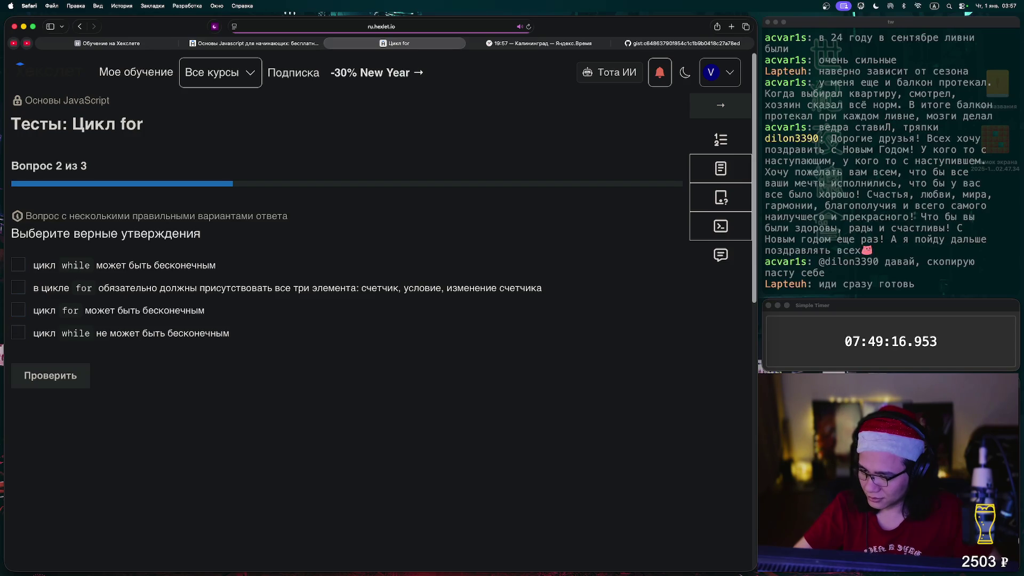
Answer question 2 with only 'while can be infinite' and 'for can be infinite', then advance.
{"action": "left_click", "coordinate": [18, 310]}
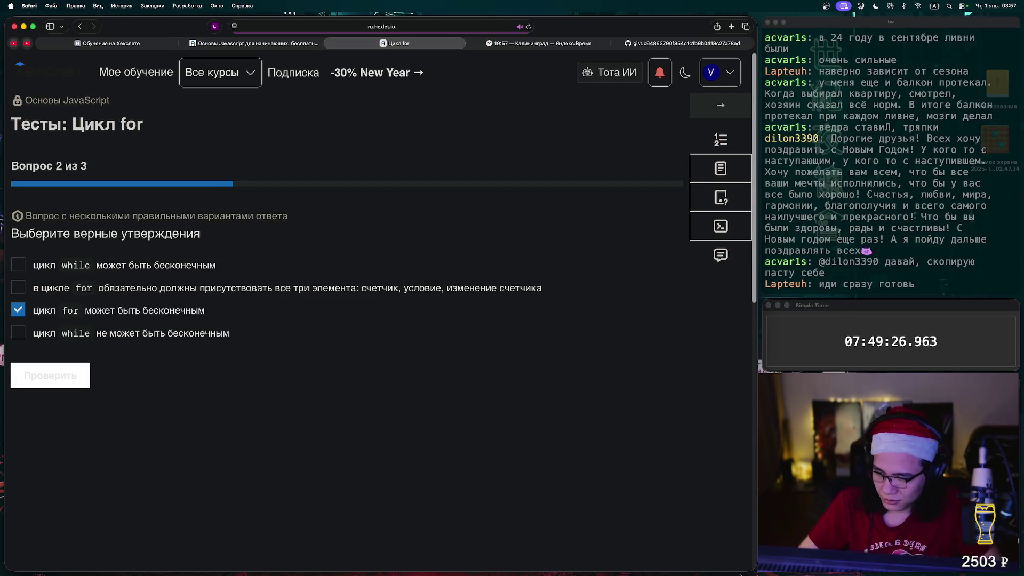
{"action": "left_click", "coordinate": [19, 265]}
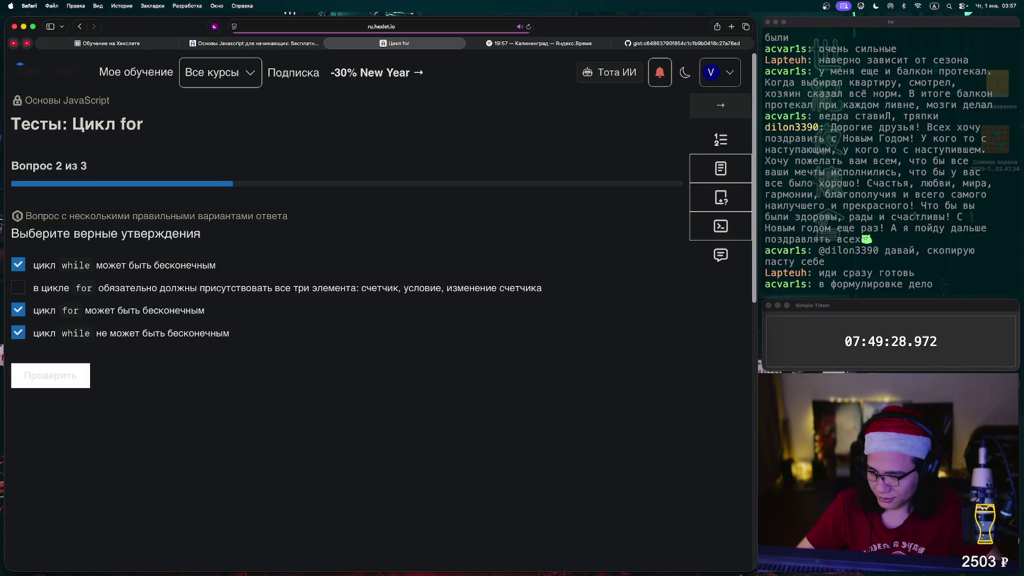
{"action": "left_click", "coordinate": [18, 332]}
{"action": "left_click", "coordinate": [51, 376]}
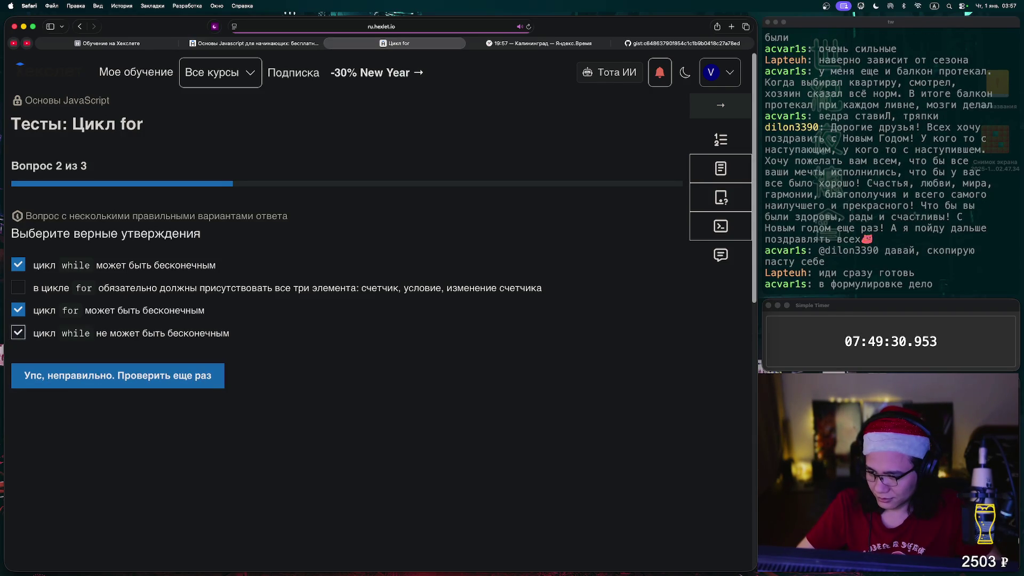
{"action": "left_click", "coordinate": [18, 310]}
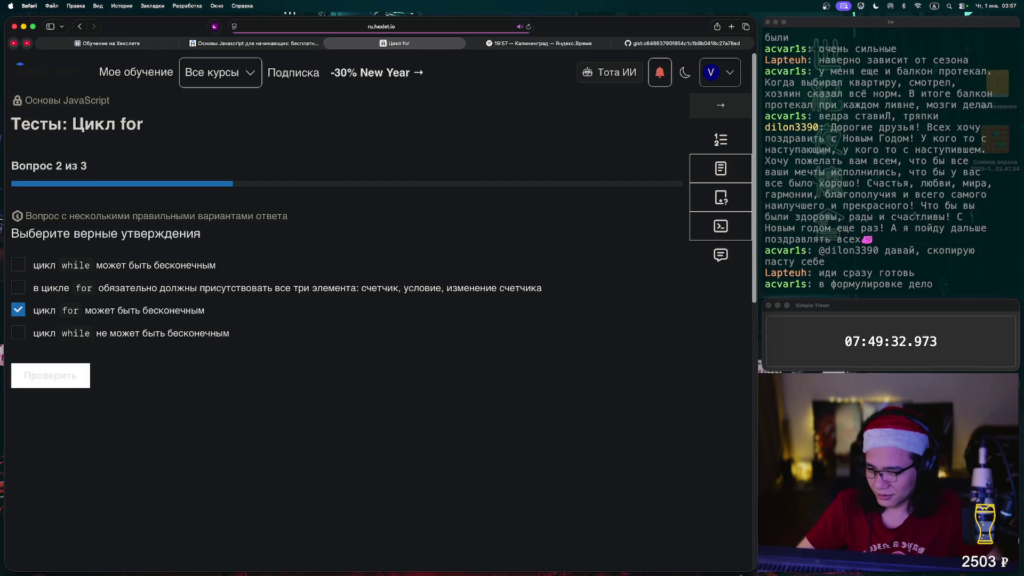
{"action": "left_click", "coordinate": [18, 265]}
{"action": "left_click", "coordinate": [50, 376]}
{"action": "left_click", "coordinate": [50, 377]}
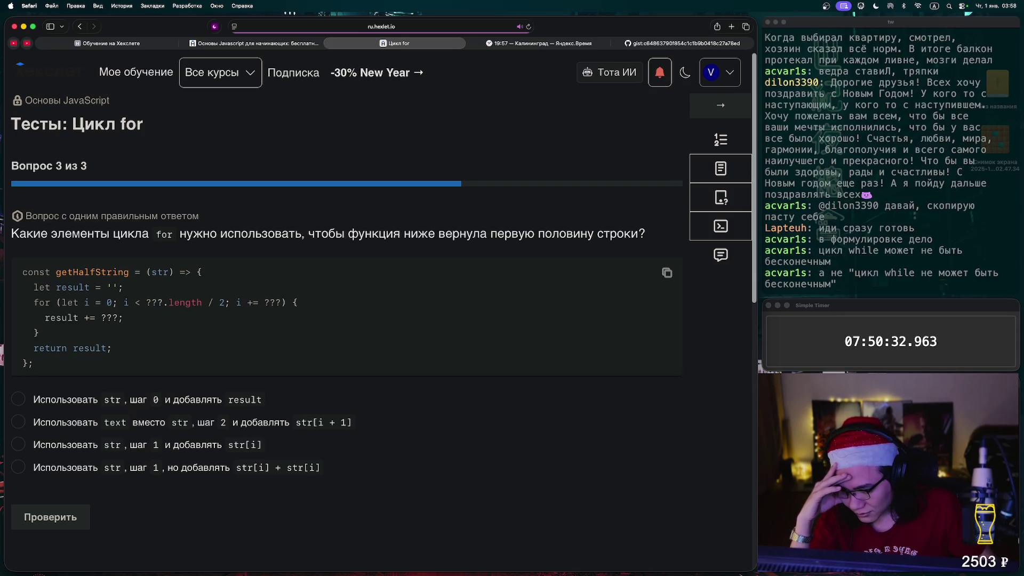
Choose the str, step 1, add str[i] option for question 3, check it, and continue.
{"action": "left_click", "coordinate": [18, 445]}
{"action": "left_click", "coordinate": [51, 517]}
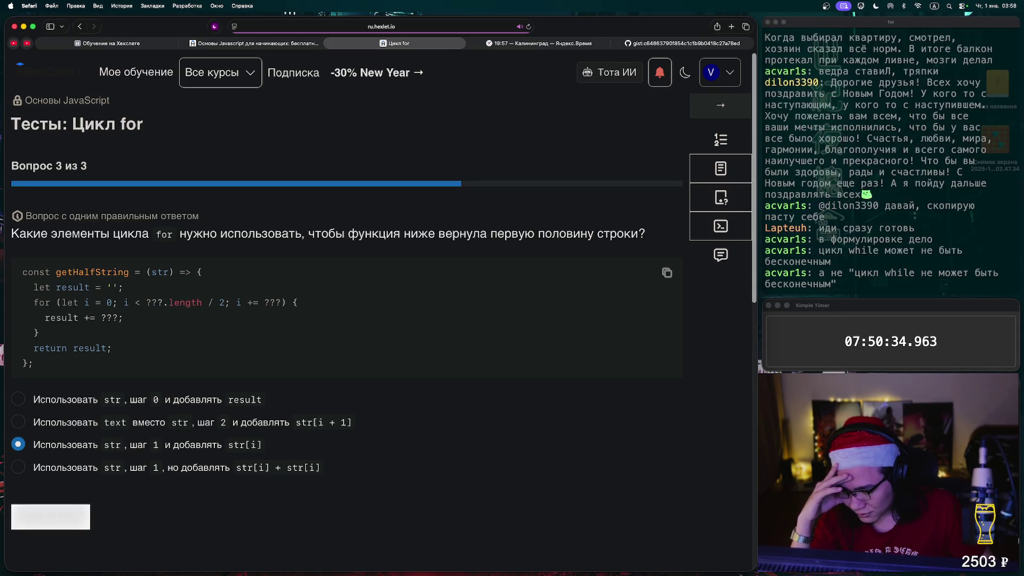
{"action": "left_click", "coordinate": [50, 517]}
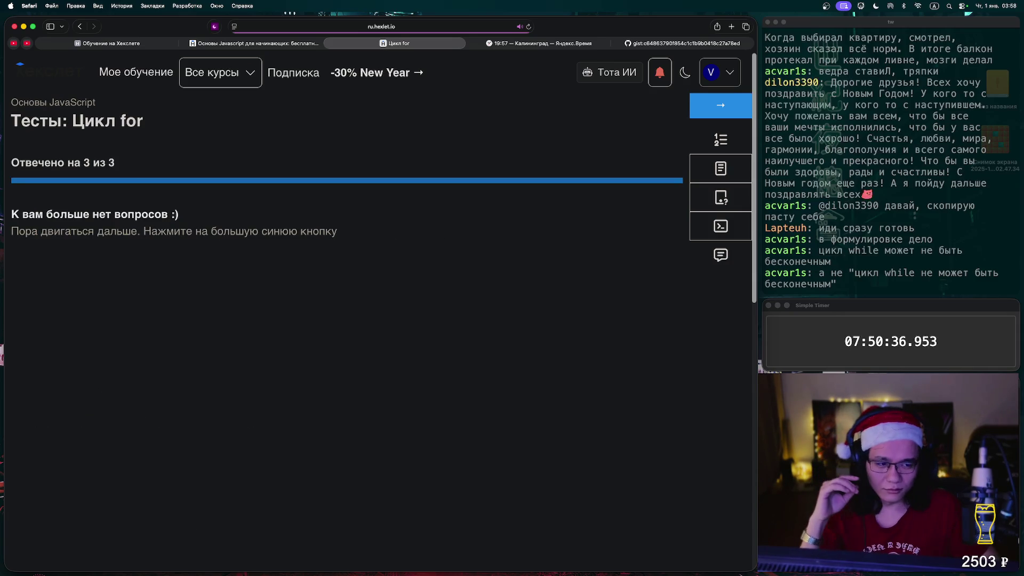
Advance from the finished quiz to the next lesson, the encrypt.js character-swapping exercise.
{"action": "left_click", "coordinate": [721, 105]}
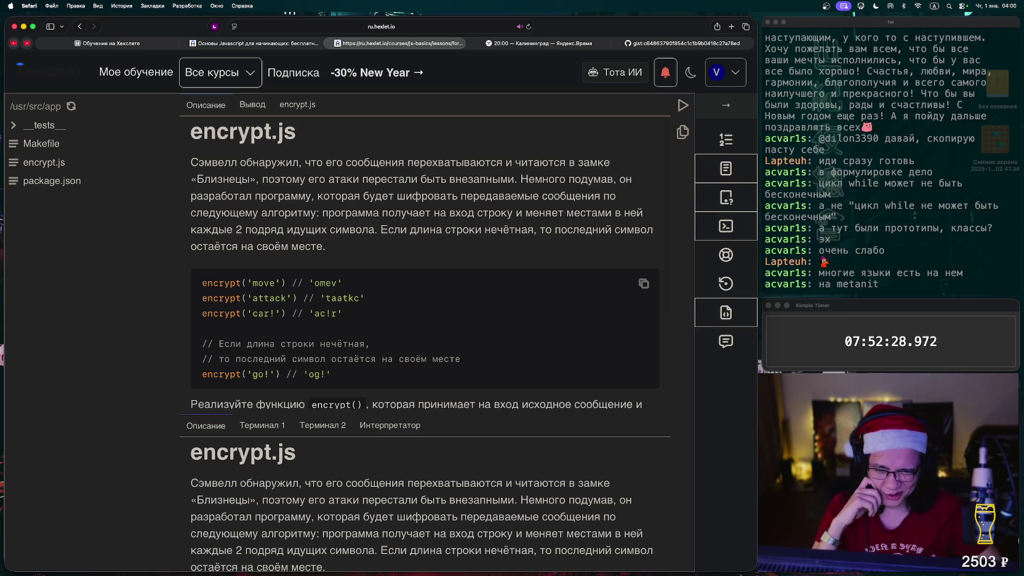
Copy the task rules through the third encrypt example from the task description.
{"action": "right_click", "coordinate": [461, 213]}
{"action": "key", "text": "Escape"}
{"action": "left_click", "coordinate": [461, 212]}
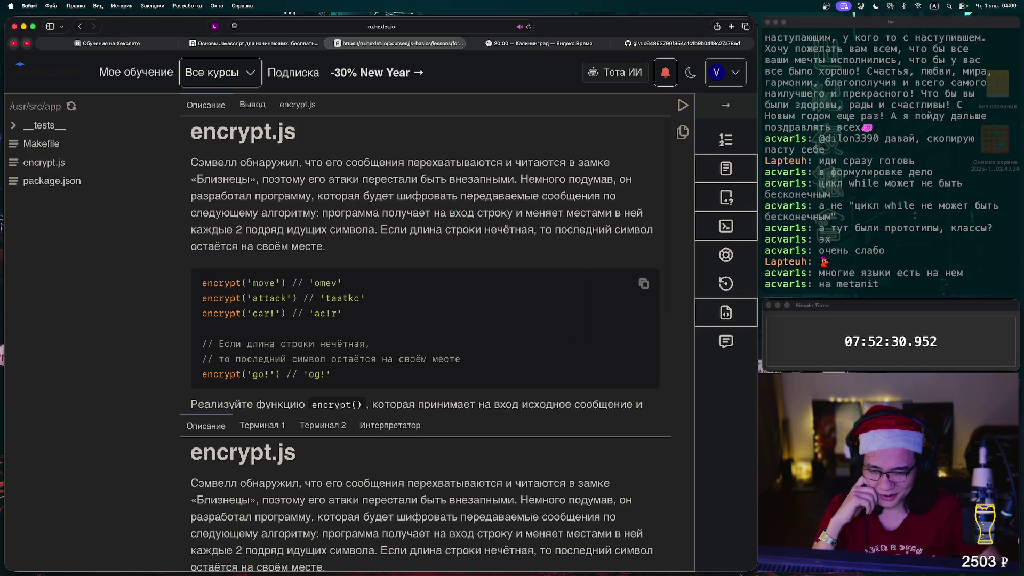
{"action": "scroll", "coordinate": [425, 262], "scroll_direction": "down", "scroll_amount": 5}
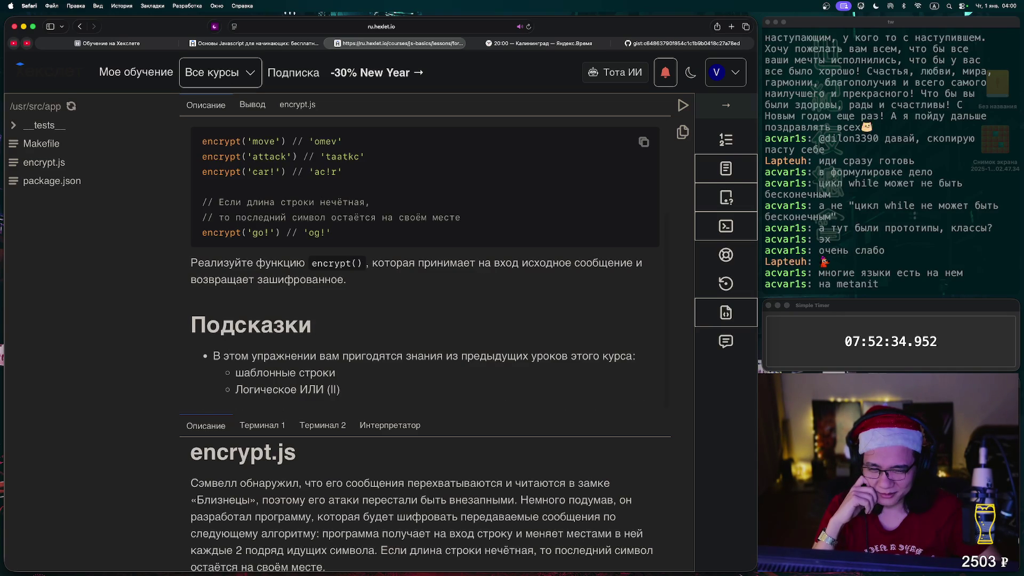
{"action": "scroll", "coordinate": [425, 261], "scroll_direction": "up", "scroll_amount": 5}
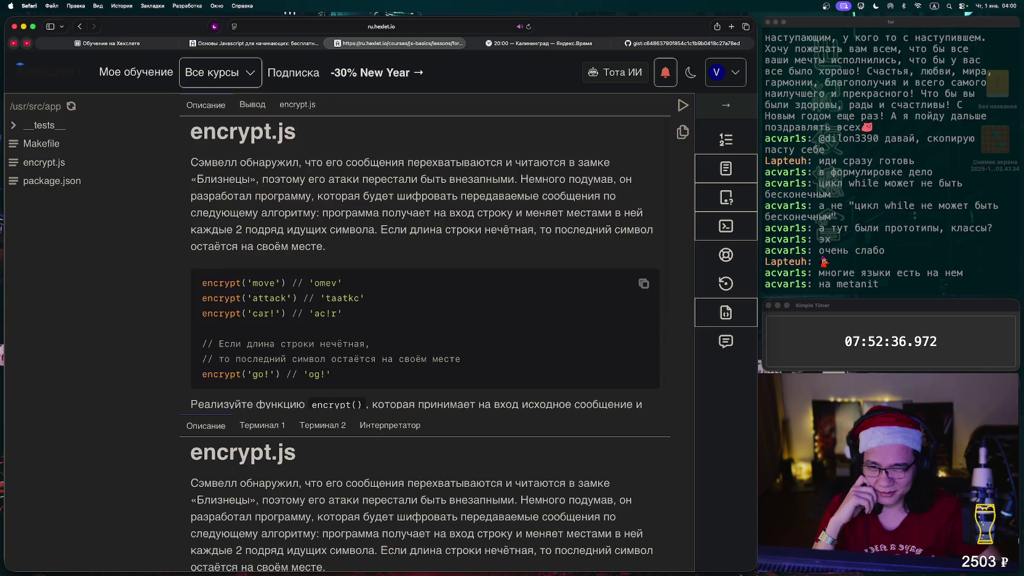
{"action": "left_click", "coordinate": [298, 106]}
{"action": "left_click", "coordinate": [206, 105]}
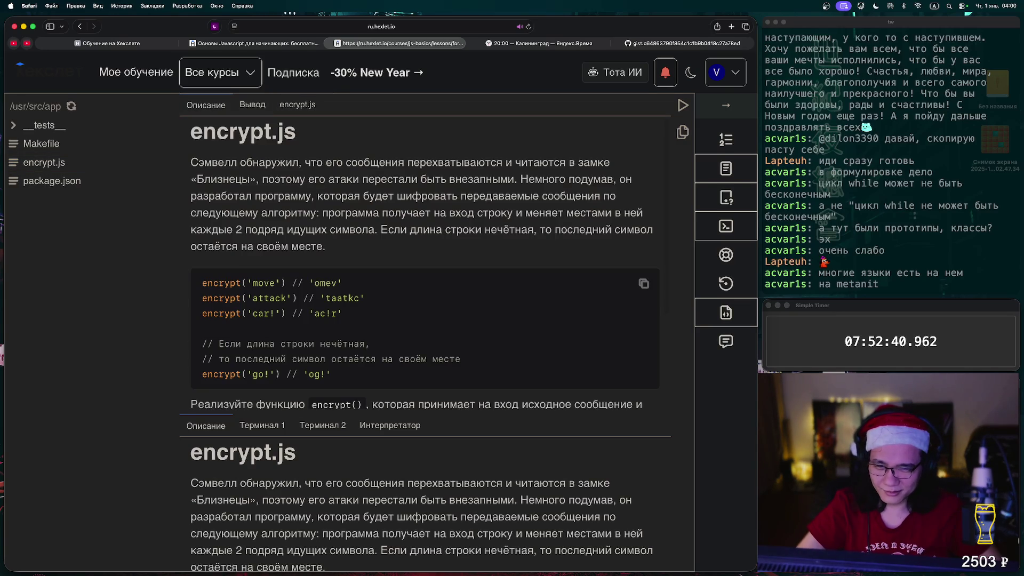
{"action": "left_click_drag", "start_coordinate": [326, 246], "coordinate": [342, 229]}
{"action": "mouse_move", "coordinate": [342, 314]}
{"action": "left_mouse_down"}
{"action": "mouse_move", "coordinate": [344, 229]}
{"action": "mouse_move", "coordinate": [331, 229]}
{"action": "mouse_move", "coordinate": [322, 213]}
{"action": "left_mouse_up"}
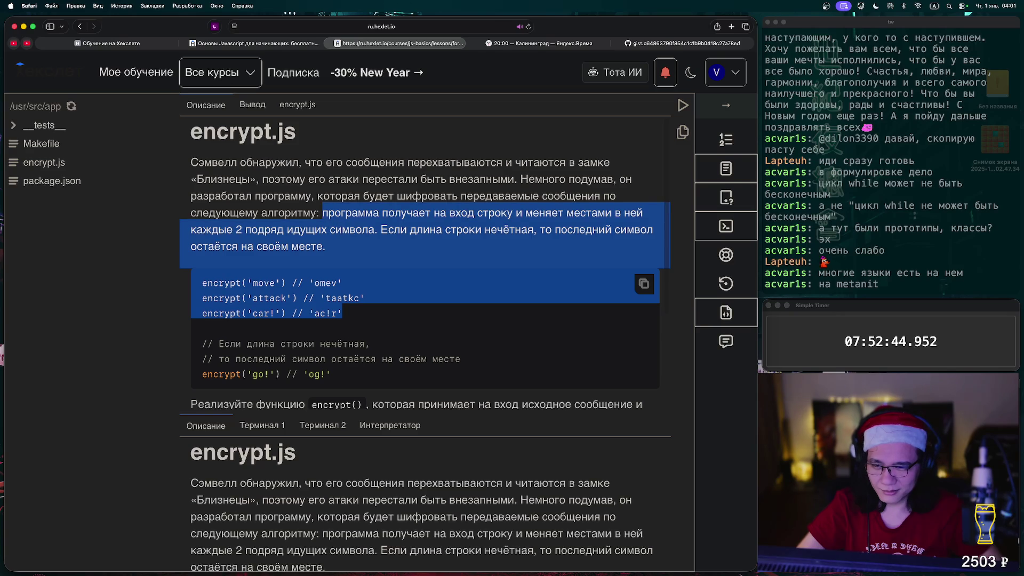
{"action": "key", "text": "super+c"}
Paste the task text under BEGIN in encrypt.js and break the long line after 'и' and 'символа.'.
{"action": "left_click", "coordinate": [297, 104]}
{"action": "left_click", "coordinate": [266, 138]}
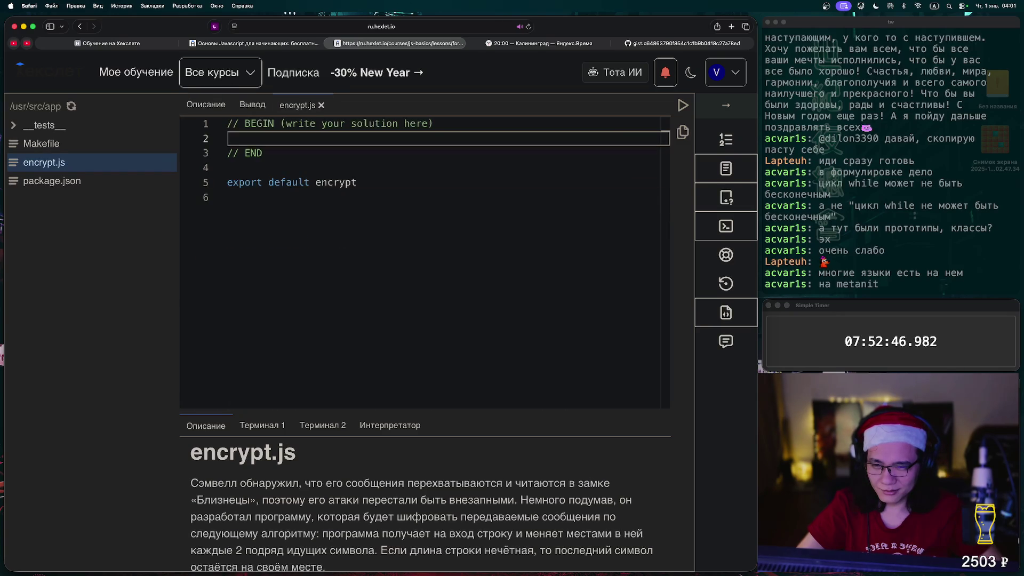
{"action": "key", "text": "super+v"}
{"action": "left_click", "coordinate": [434, 138]}
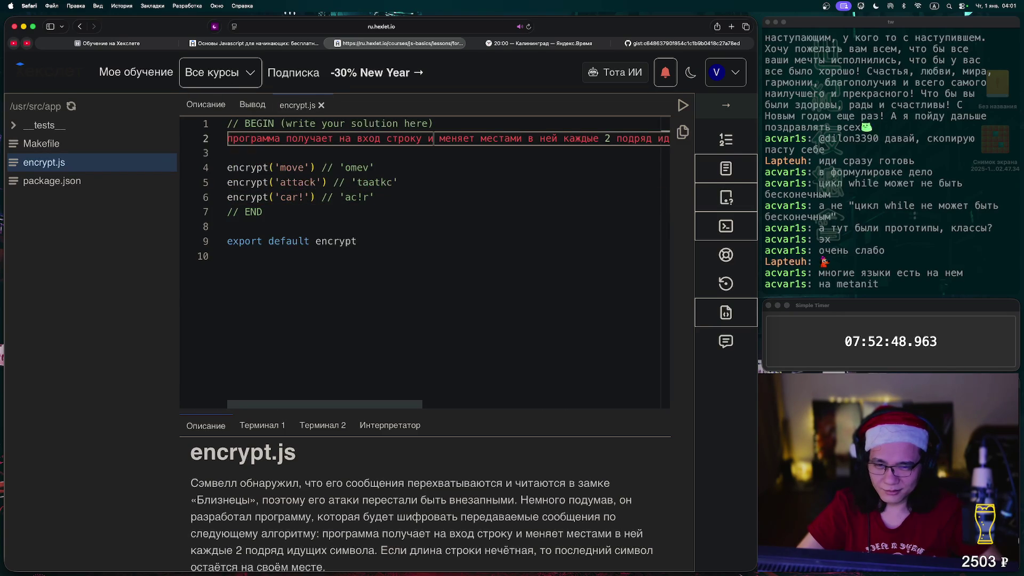
{"action": "key", "text": "Return"}
{"action": "left_click", "coordinate": [539, 153]}
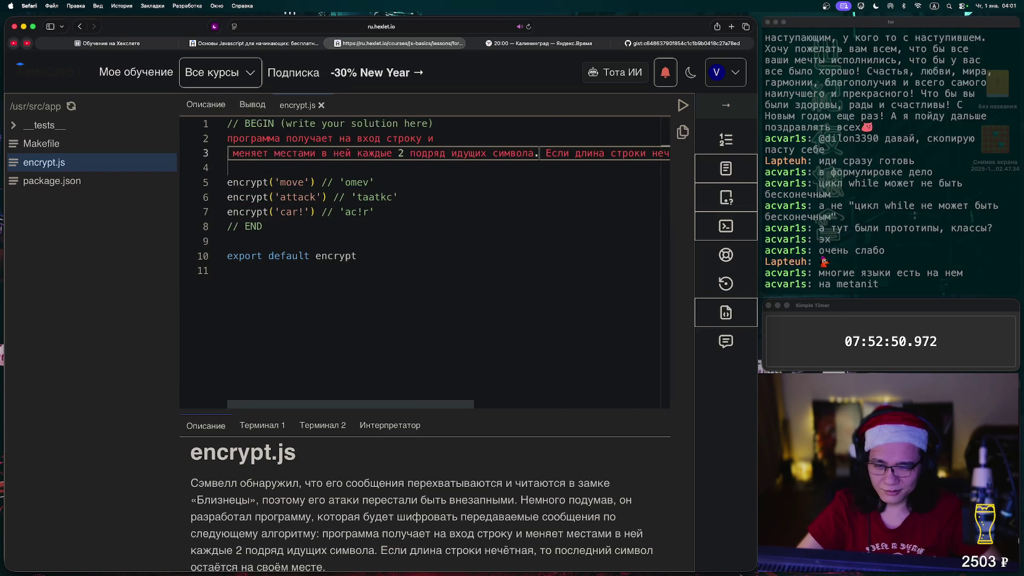
{"action": "key", "text": "Return"}
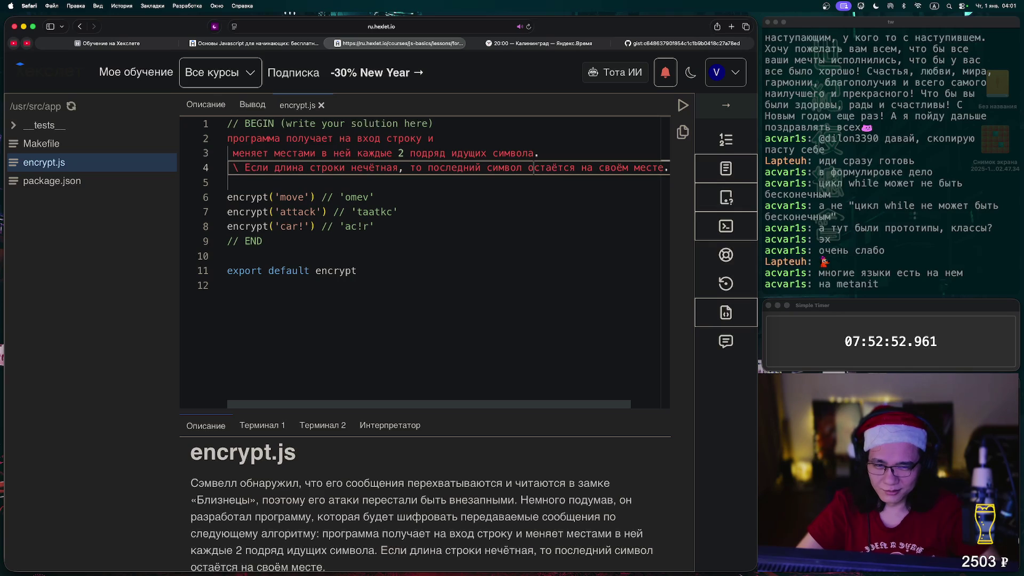
Move 'остаётся на своём месте.' to its own line and delete the stray backslash on line 4.
{"action": "left_click", "coordinate": [528, 168]}
{"action": "key", "text": "Return"}
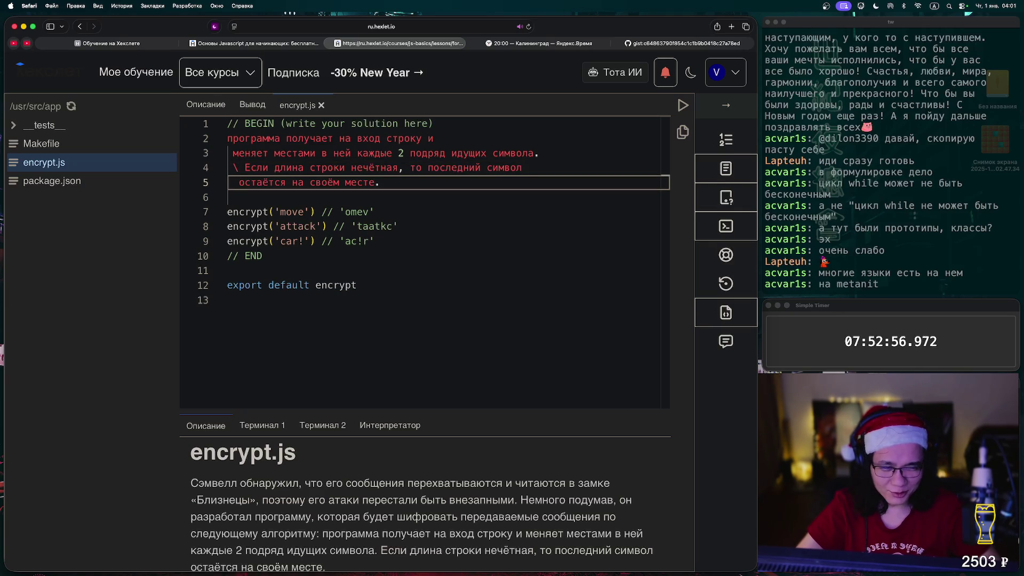
{"action": "left_click", "coordinate": [239, 168]}
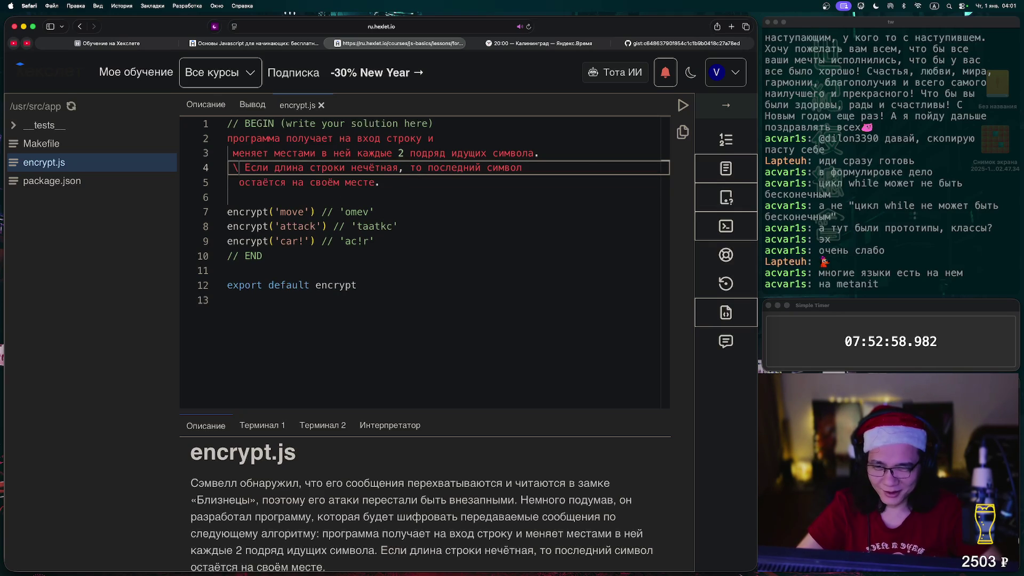
{"action": "key", "text": "BackSpace"}
{"action": "key", "text": "Down"}
{"action": "key", "text": "Down"}
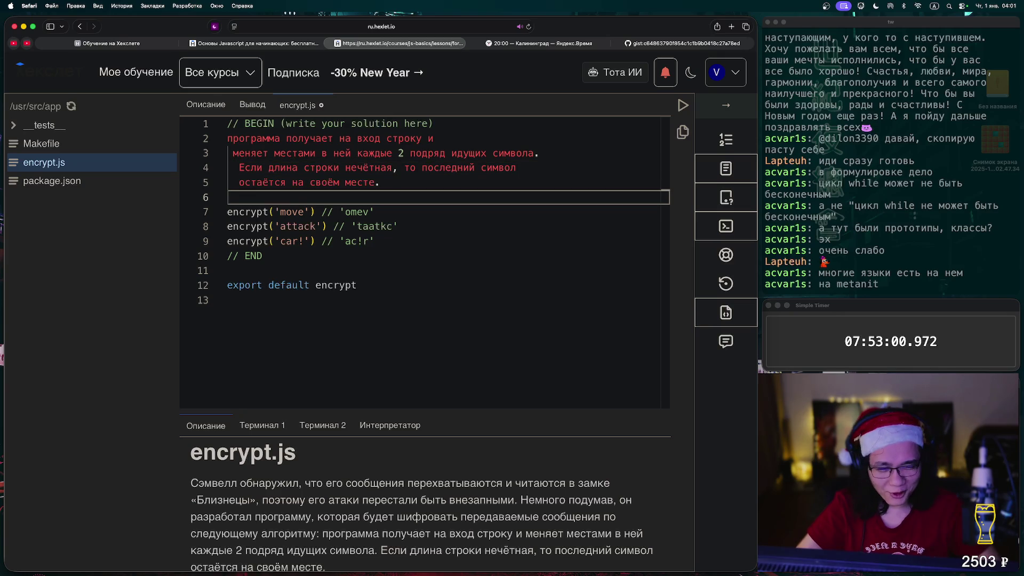
Wrap the task description in a block comment, with /* below BEGIN and */ after the text.
{"action": "key", "text": "Up"}
{"action": "key", "text": "Up"}
{"action": "key", "text": "Up"}
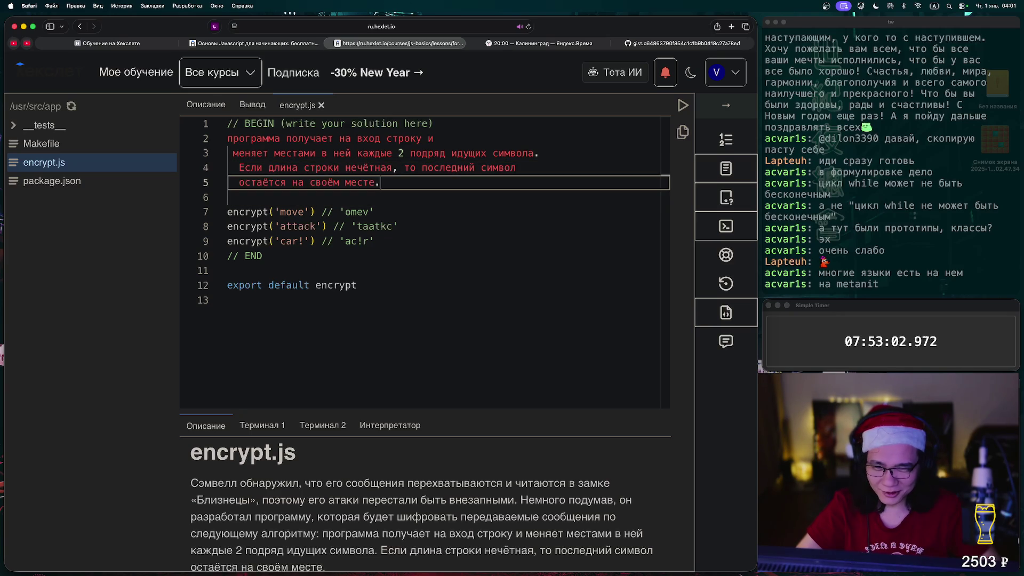
{"action": "key", "text": "End"}
{"action": "key", "text": "shift+Up"}
{"action": "key", "text": "Left"}
{"action": "key", "text": "Return"}
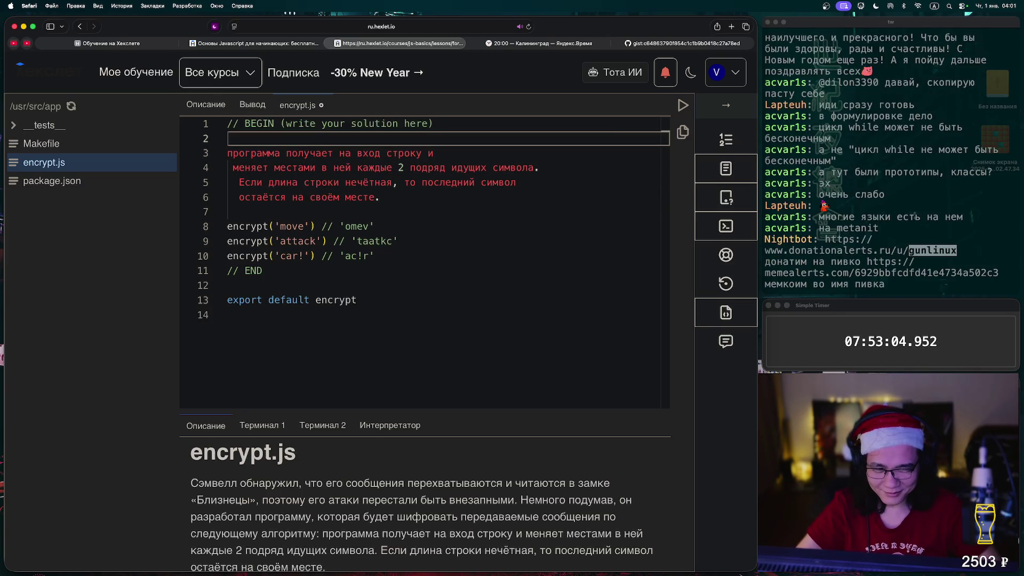
{"action": "type", "text": "/*"}
{"action": "key", "text": "Down"}
{"action": "key", "text": "Down"}
{"action": "key", "text": "Down"}
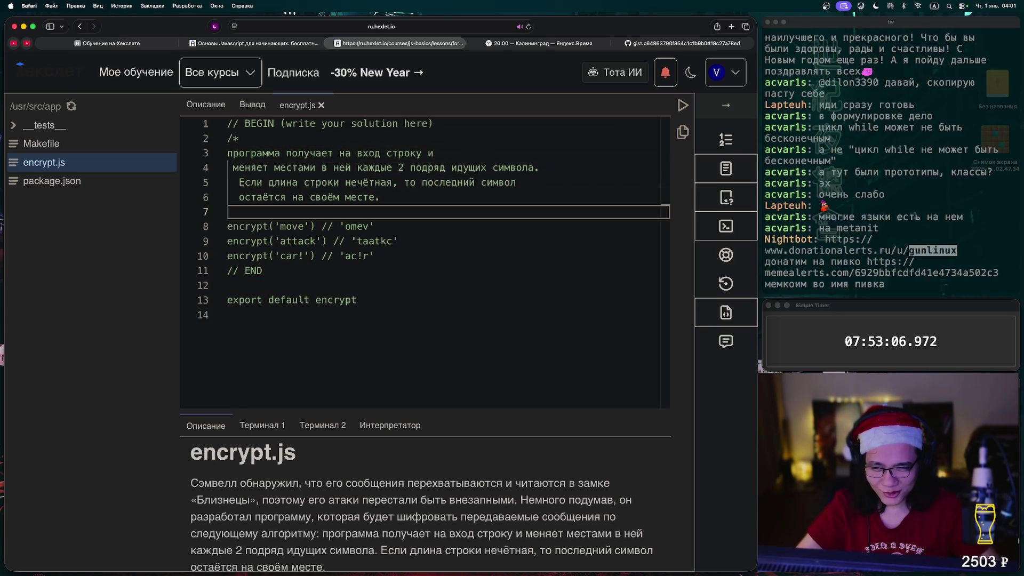
{"action": "type", "text": "*/"}
{"action": "key", "text": "Down"}
{"action": "key", "text": "Down"}
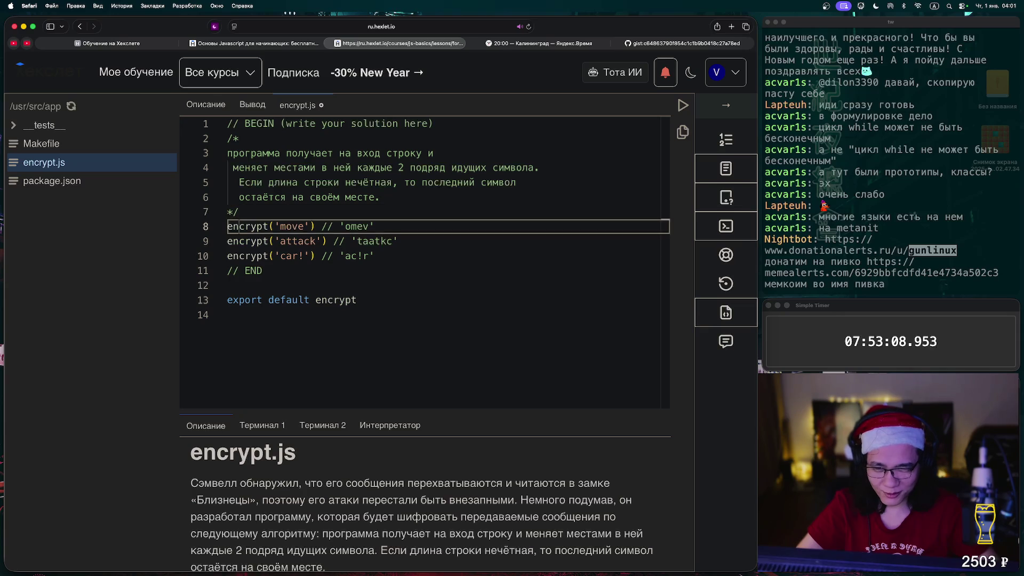
{"action": "key", "text": "Up"}
{"action": "key", "text": "Up"}
{"action": "key", "text": "Down"}
{"action": "key", "text": "Down"}
{"action": "key", "text": "Down"}
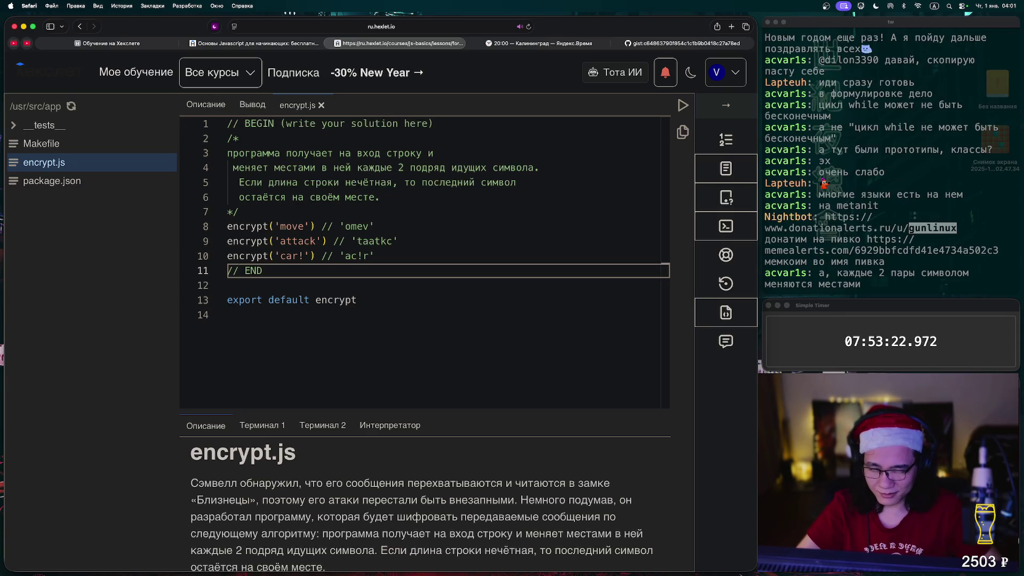
{"action": "left_click", "coordinate": [291, 241]}
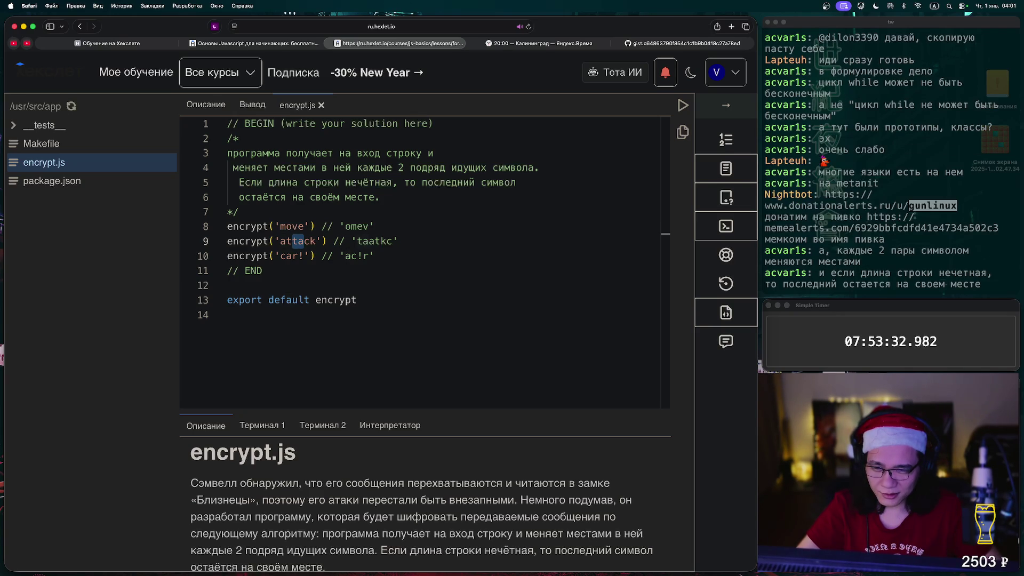
{"action": "left_click", "coordinate": [301, 226]}
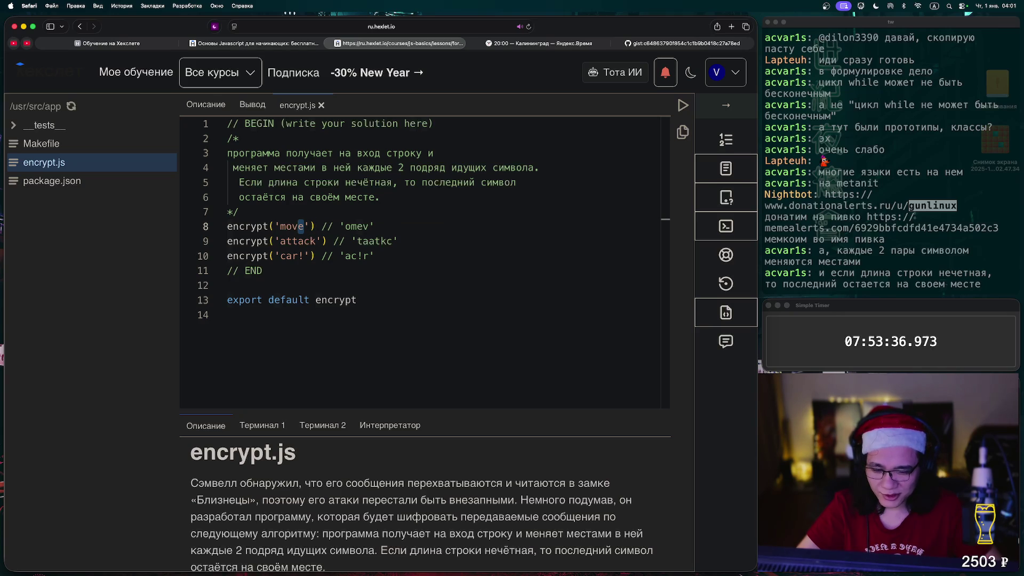
{"action": "left_click", "coordinate": [375, 256]}
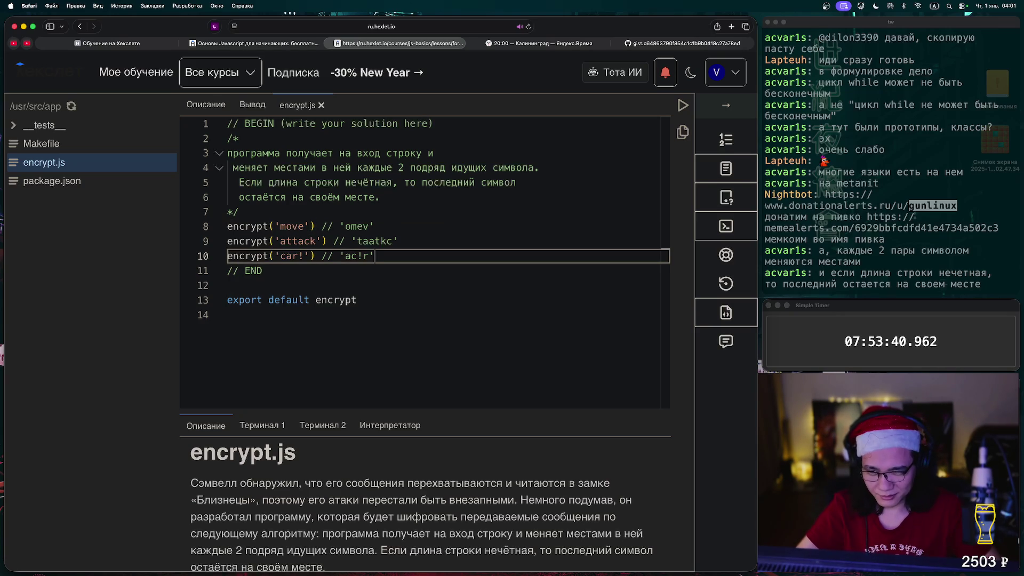
Move the comment's closing */ below the car! example and leave blank lines for code.
{"action": "key", "text": "Up"}
{"action": "key", "text": "Up"}
{"action": "key", "text": "Up"}
{"action": "key", "text": "BackSpace"}
{"action": "key", "text": "BackSpace"}
{"action": "key", "text": "Down"}
{"action": "key", "text": "Down"}
{"action": "key", "text": "Down"}
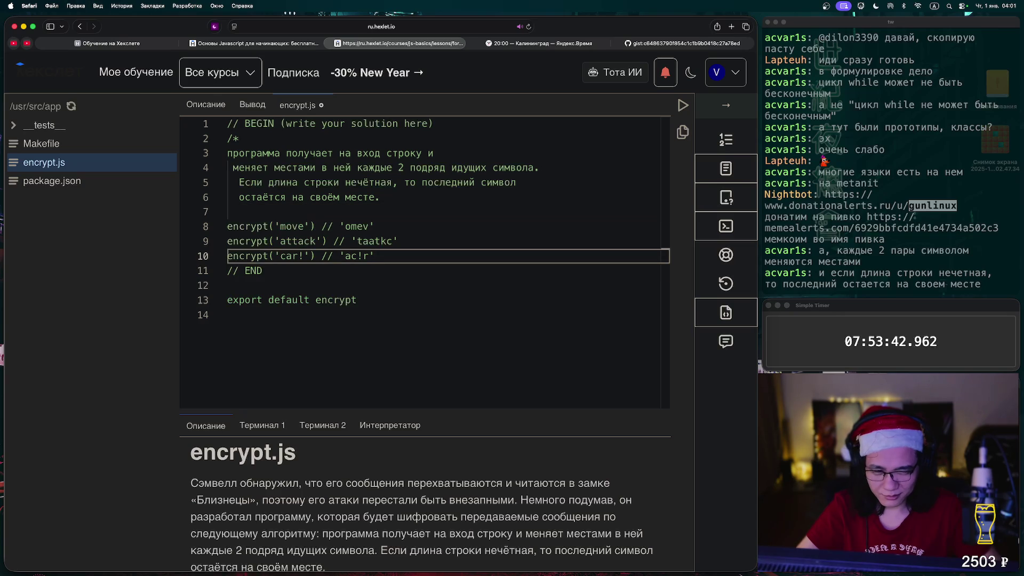
{"action": "key", "text": "End"}
{"action": "key", "text": "Return"}
{"action": "type", "text": "*/"}
{"action": "key", "text": "Return"}
{"action": "key", "text": "Return"}
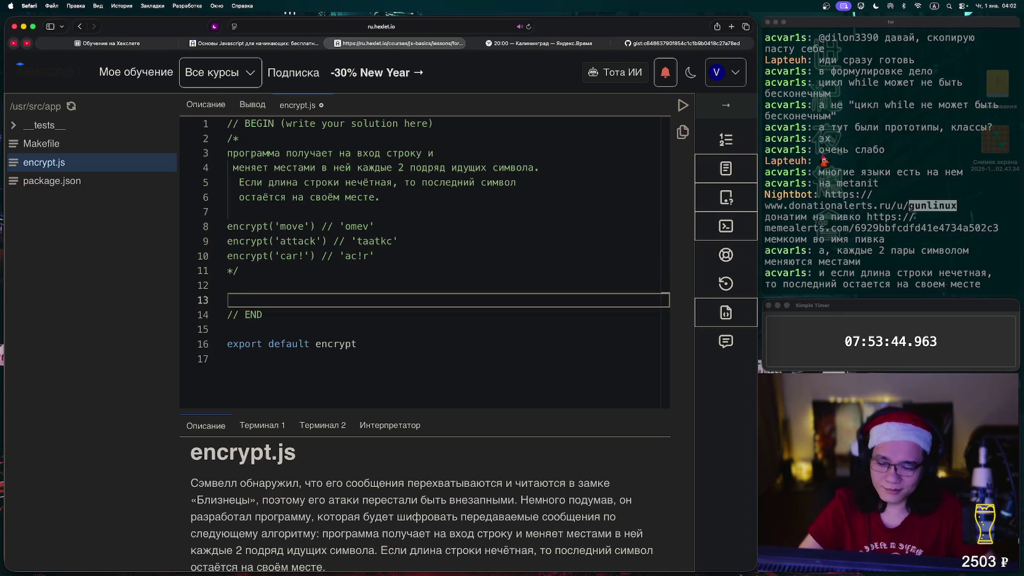
{"action": "key", "text": "Up"}
{"action": "key", "text": "Return"}
{"action": "key", "text": "Up"}
Write the skeleton const encrypt = () => { below the comment, fixing the name's spelling.
{"action": "type", "text": "con"}
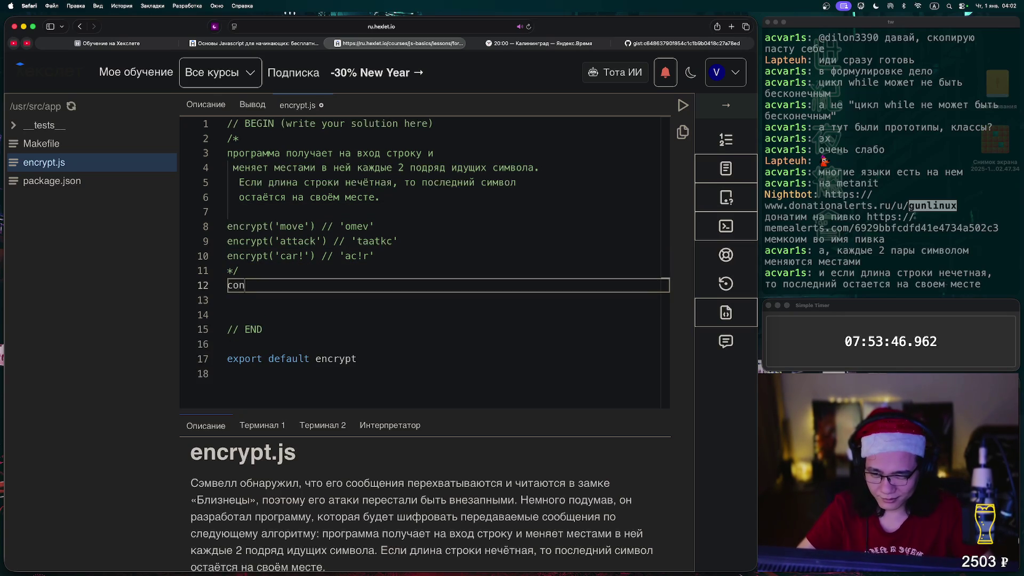
{"action": "type", "text": "st enc"}
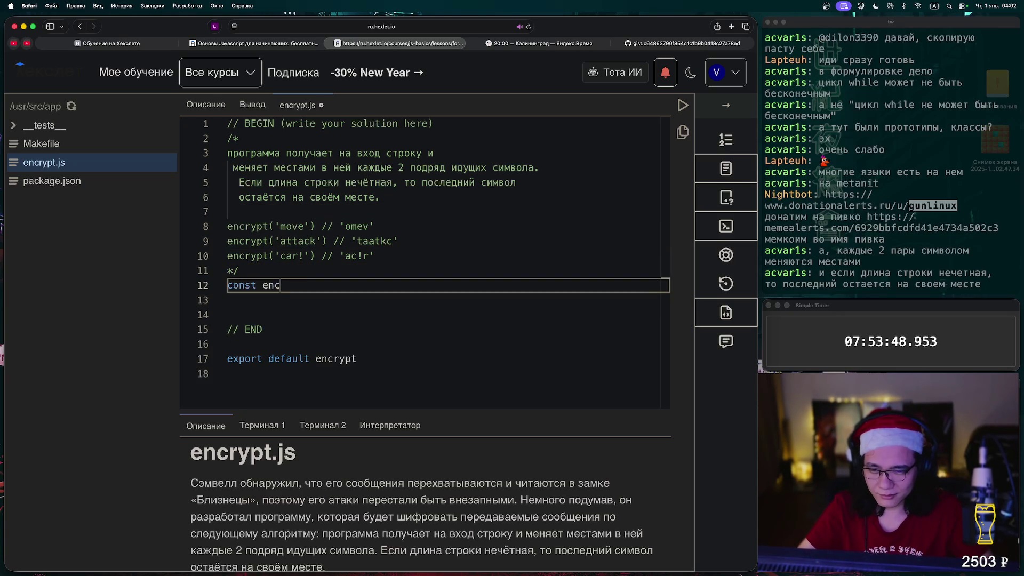
{"action": "type", "text": "r"}
{"action": "type", "text": "yp"}
{"action": "key", "text": "BackSpace"}
{"action": "key", "text": "BackSpace"}
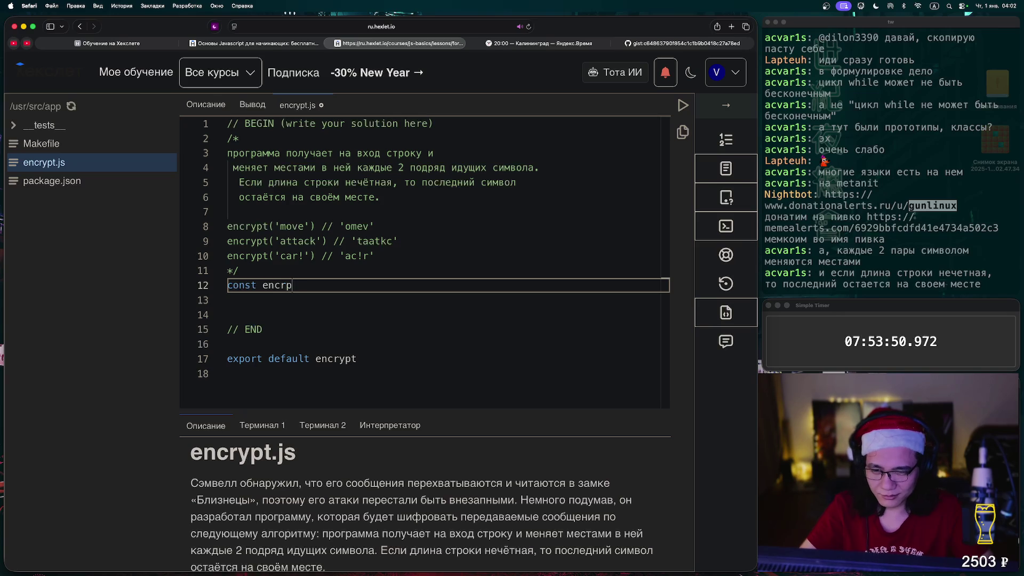
{"action": "double_click", "coordinate": [248, 256]}
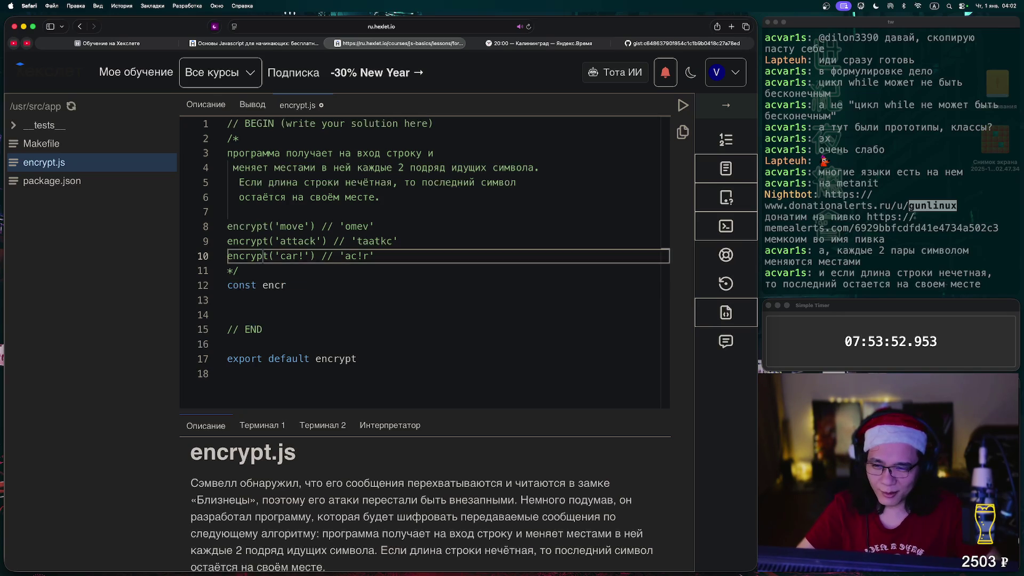
{"action": "left_click", "coordinate": [286, 285]}
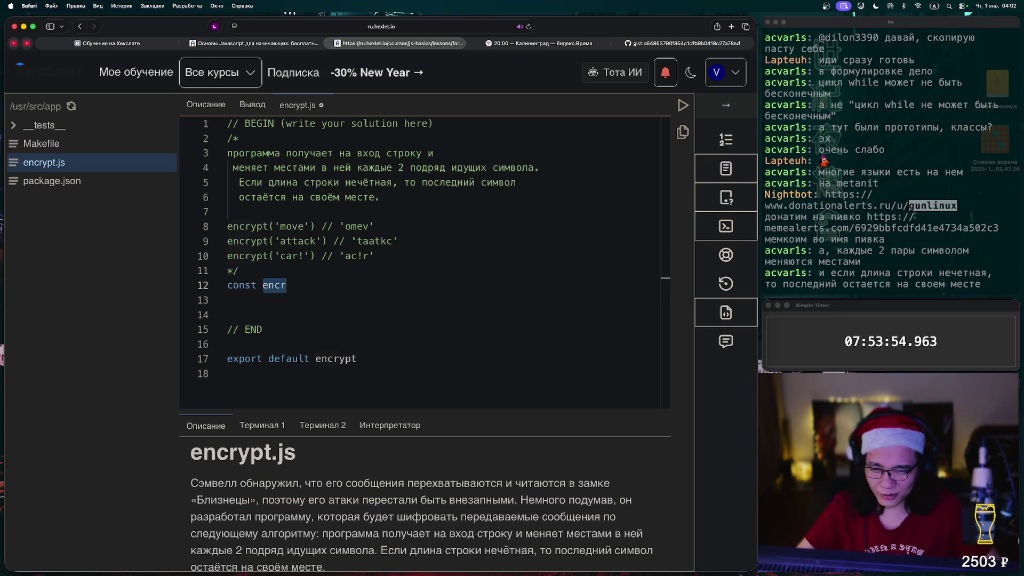
{"action": "type", "text": "ypt"}
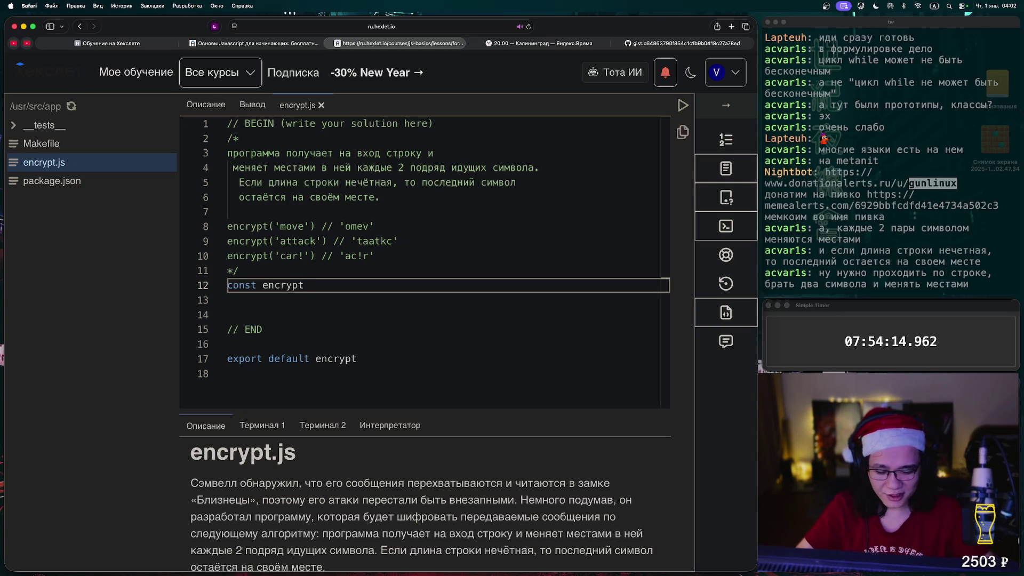
{"action": "type", "text": "("}
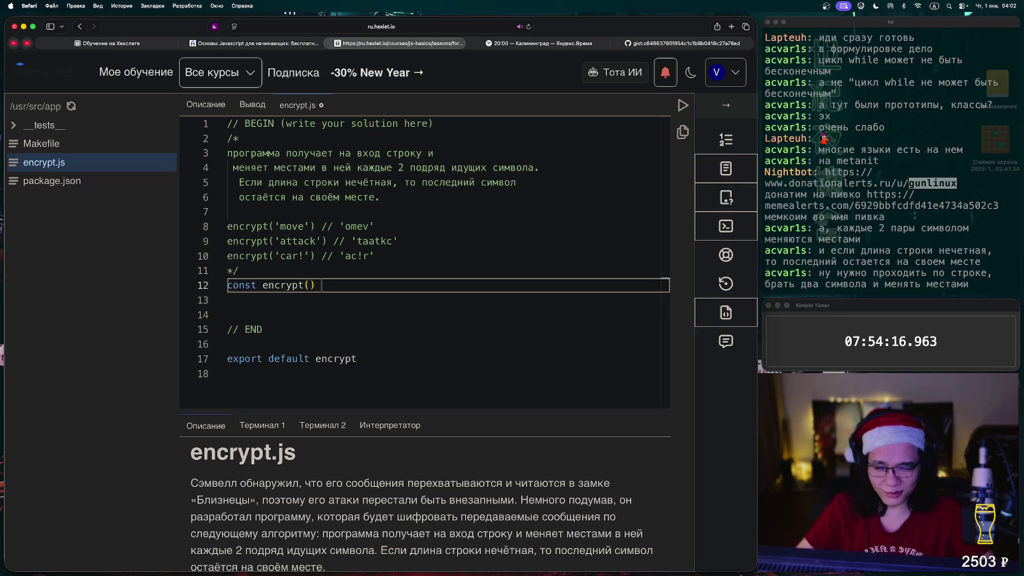
{"action": "key", "text": "BackSpace"}
{"action": "type", "text": "= () = "}
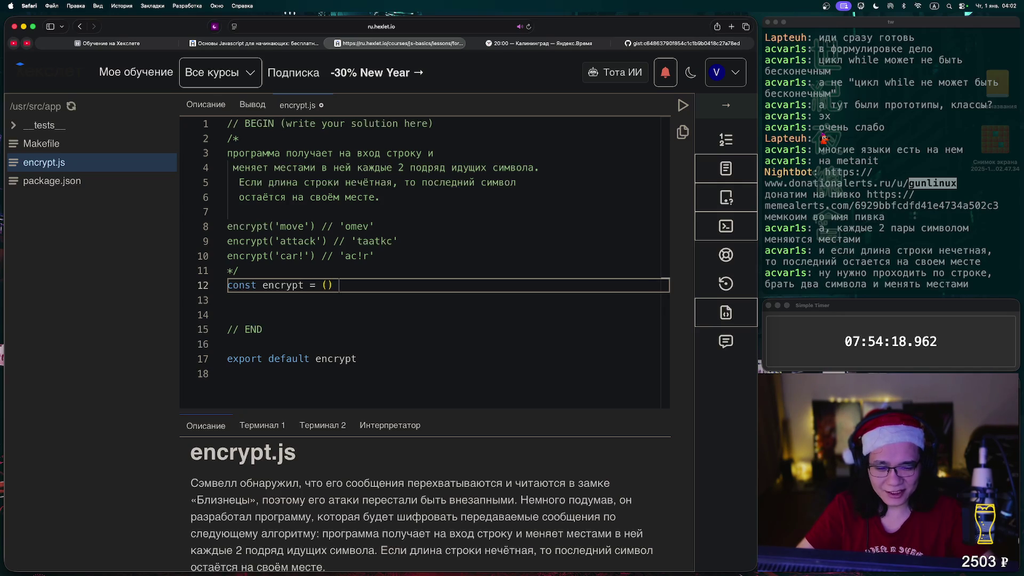
{"action": "type", "text": "> {"}
{"action": "key", "text": "Return"}
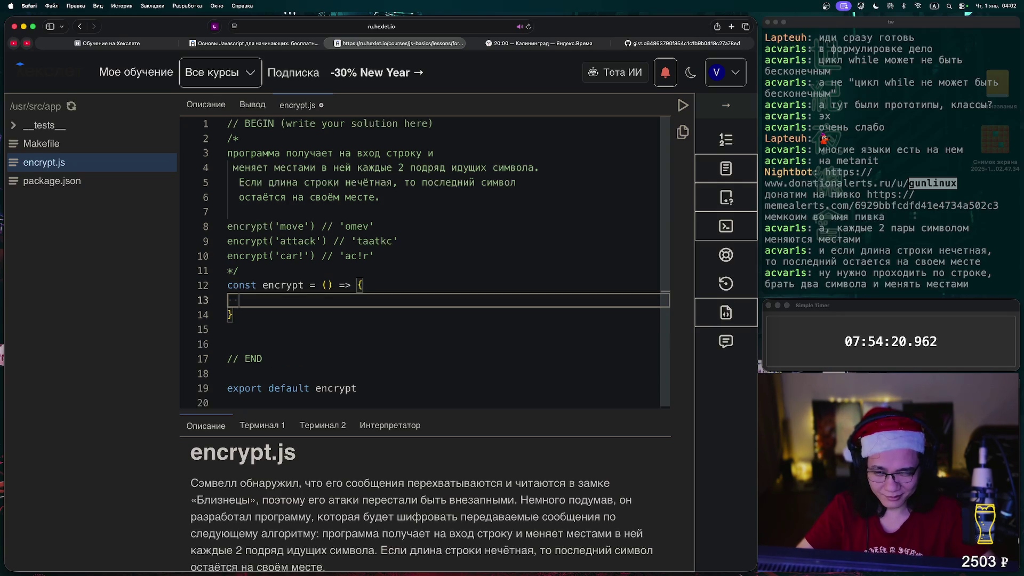
Save encrypt.js with the empty const encrypt = () => { } skeleton.
{"action": "key", "text": "super+s"}
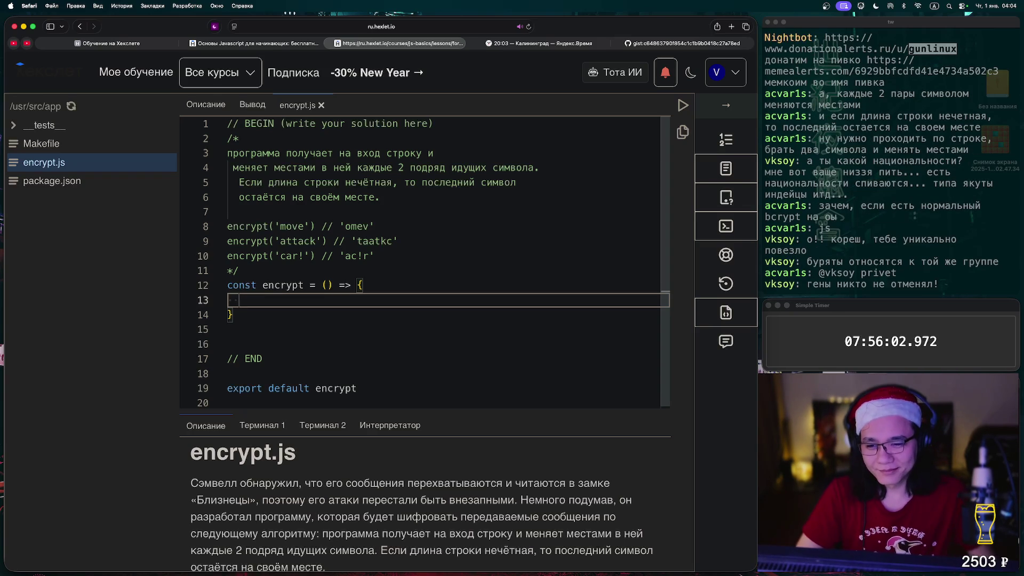
Add a str parameter to encrypt and return to its empty body line.
{"action": "left_click", "coordinate": [326, 285]}
{"action": "type", "text": "str"}
{"action": "left_click", "coordinate": [234, 300]}
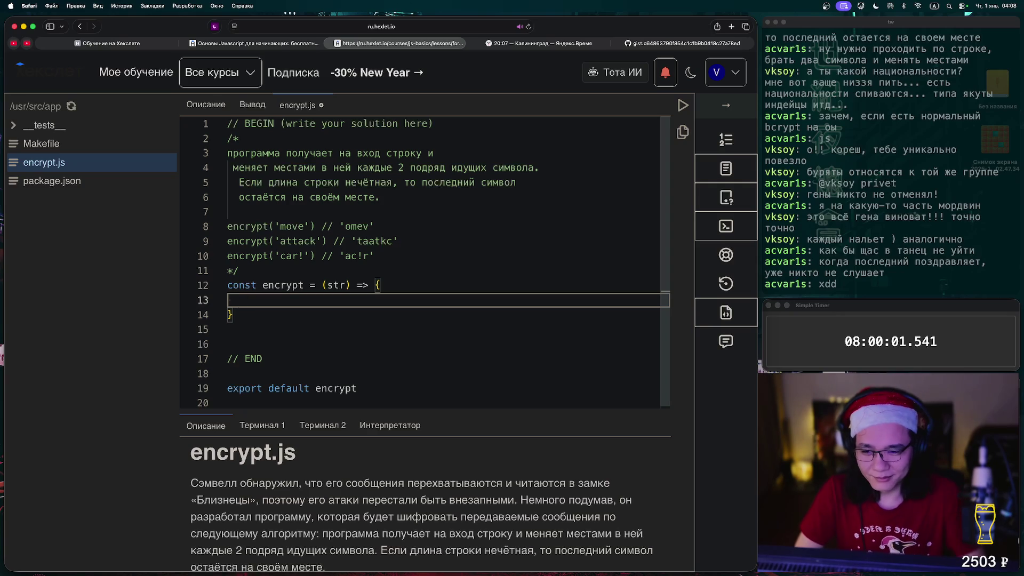
Declare the loop counter let i = 0 in the function body.
{"action": "type", "text": "i = 0 "}
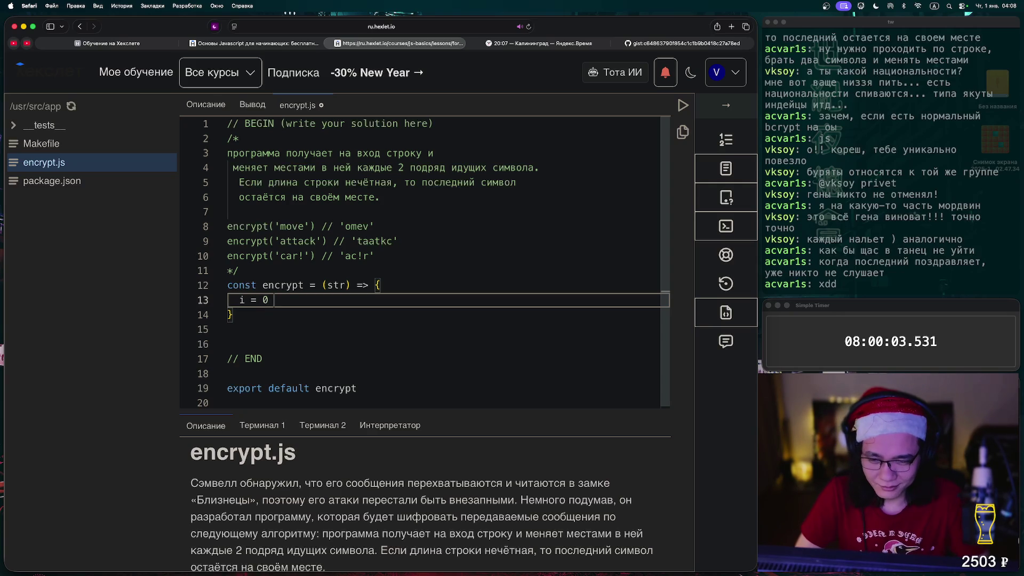
{"action": "type", "text": ";"}
{"action": "key", "text": "BackSpace"}
{"action": "key", "text": "BackSpace"}
{"action": "key", "text": "BackSpace"}
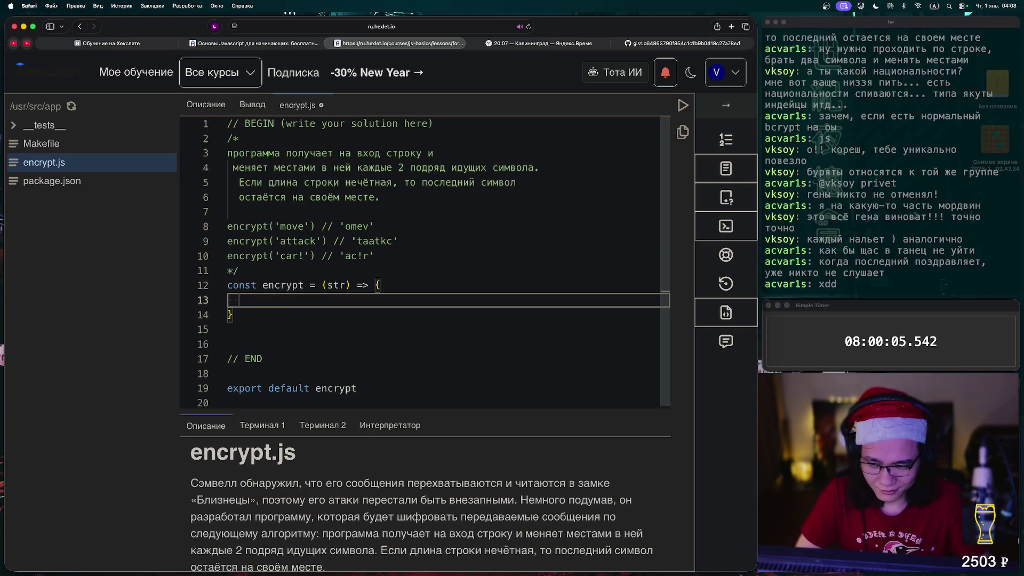
{"action": "type", "text": "let i"}
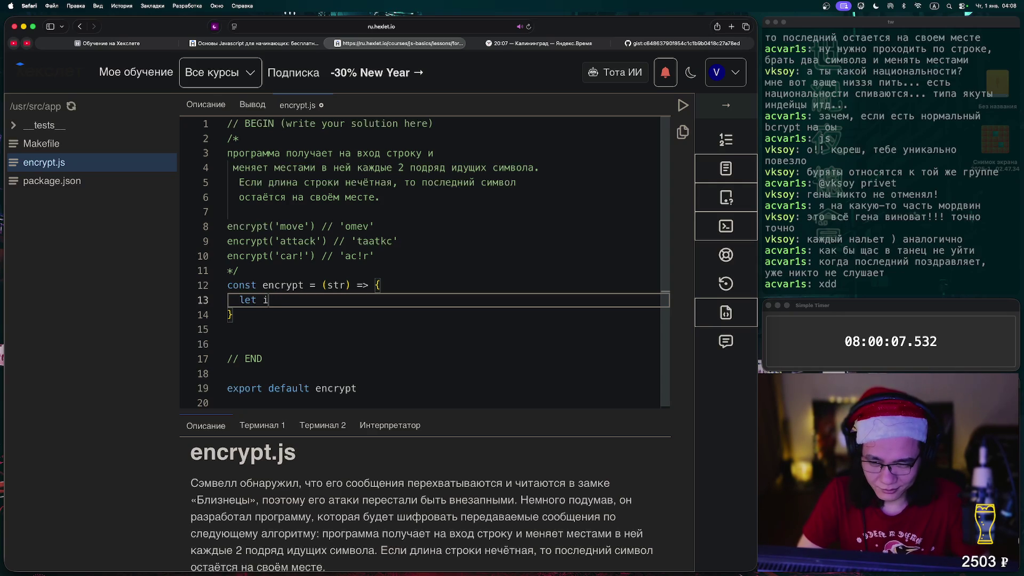
{"action": "type", "text": " = 0;"}
{"action": "key", "text": "Return"}
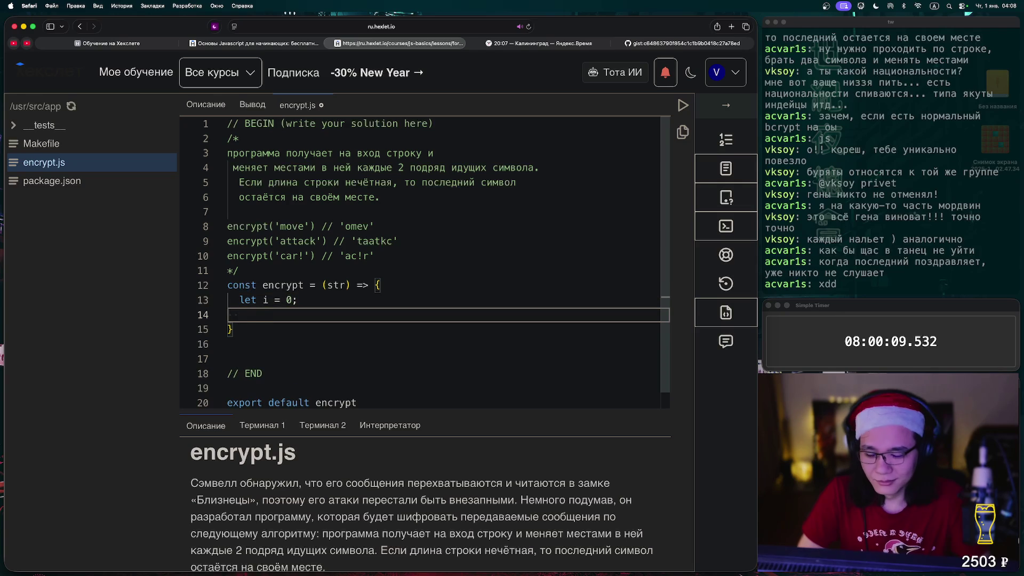
Write the loop condition while i < str.lentgh, correcting typos in the length property.
{"action": "type", "text": "whil"}
{"action": "key", "text": "BackSpace"}
{"action": "key", "text": "BackSpace"}
{"action": "type", "text": "ile i "}
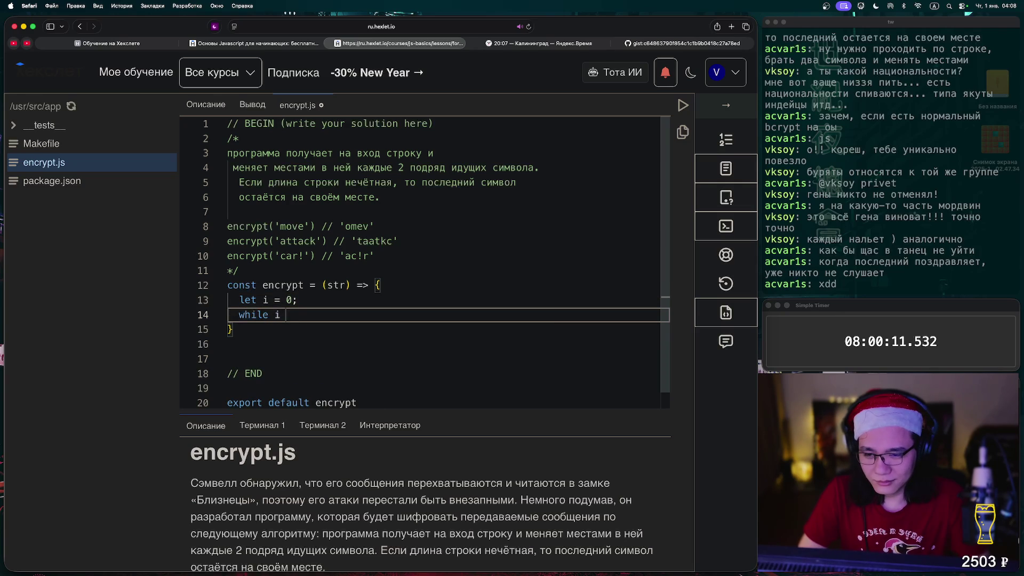
{"action": "type", "text": "< le"}
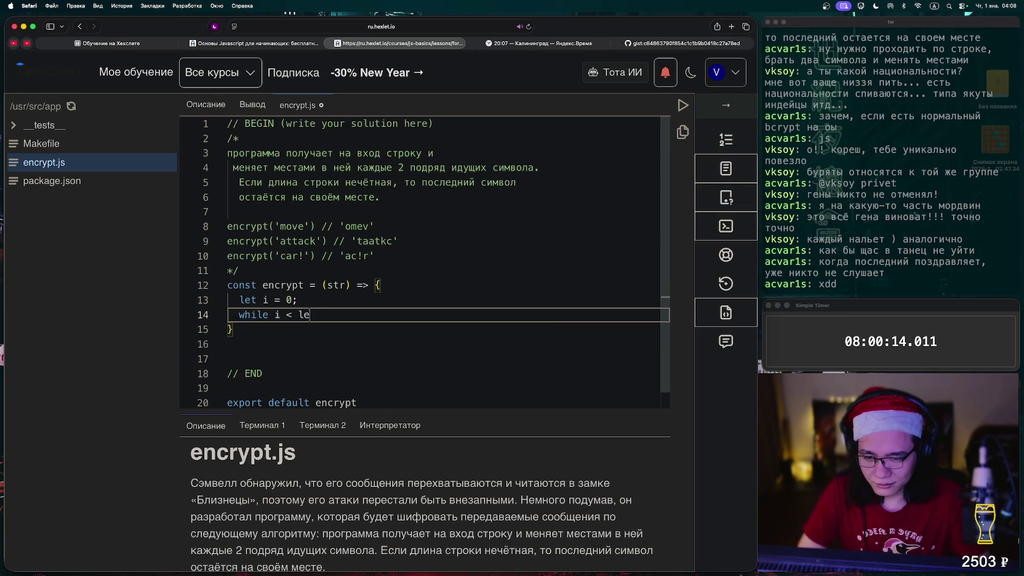
{"action": "key", "text": "BackSpace"}
{"action": "type", "text": "str."}
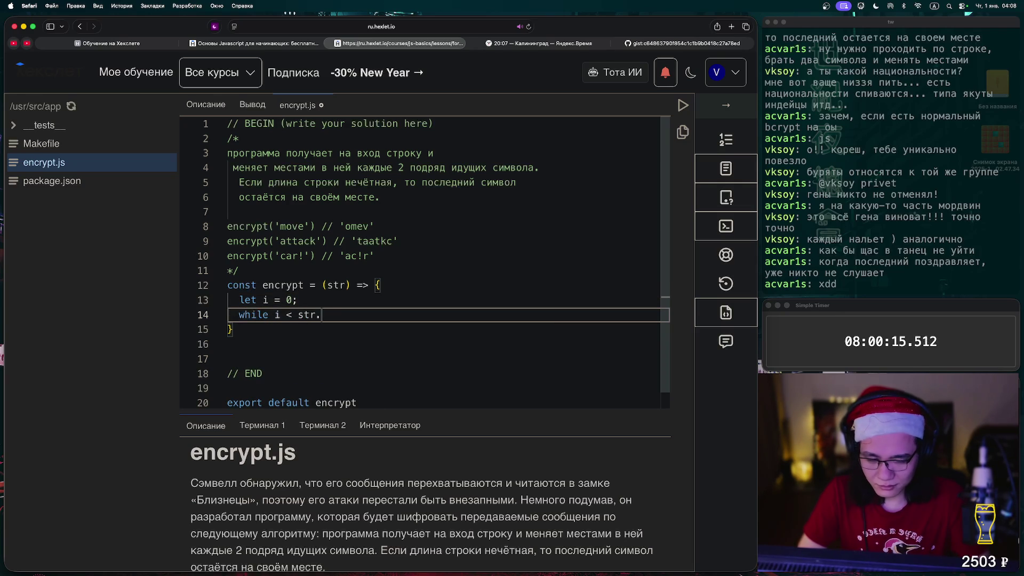
{"action": "type", "text": "lentht"}
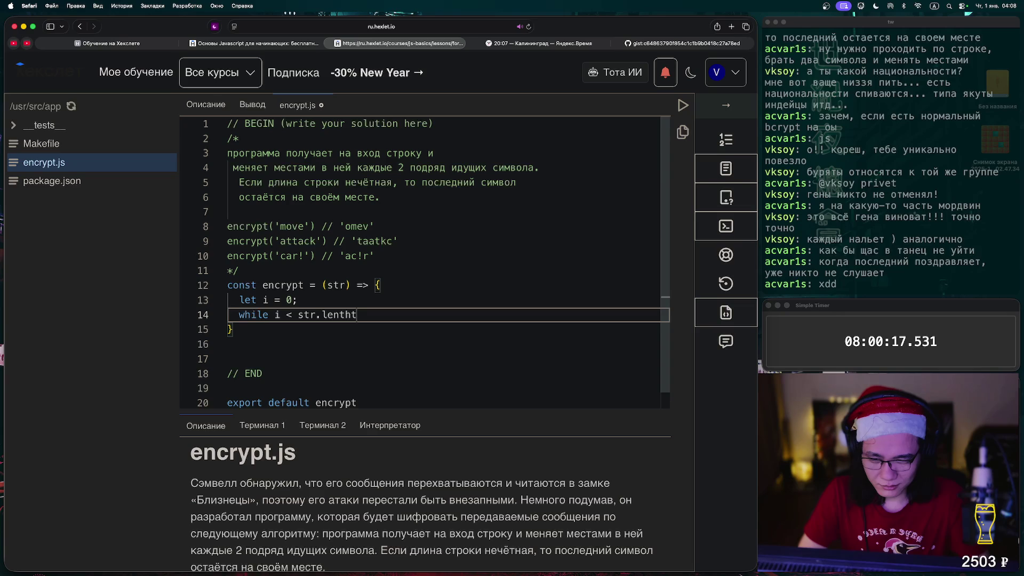
{"action": "key", "text": "BackSpace"}
{"action": "key", "text": "BackSpace"}
{"action": "type", "text": "gth"}
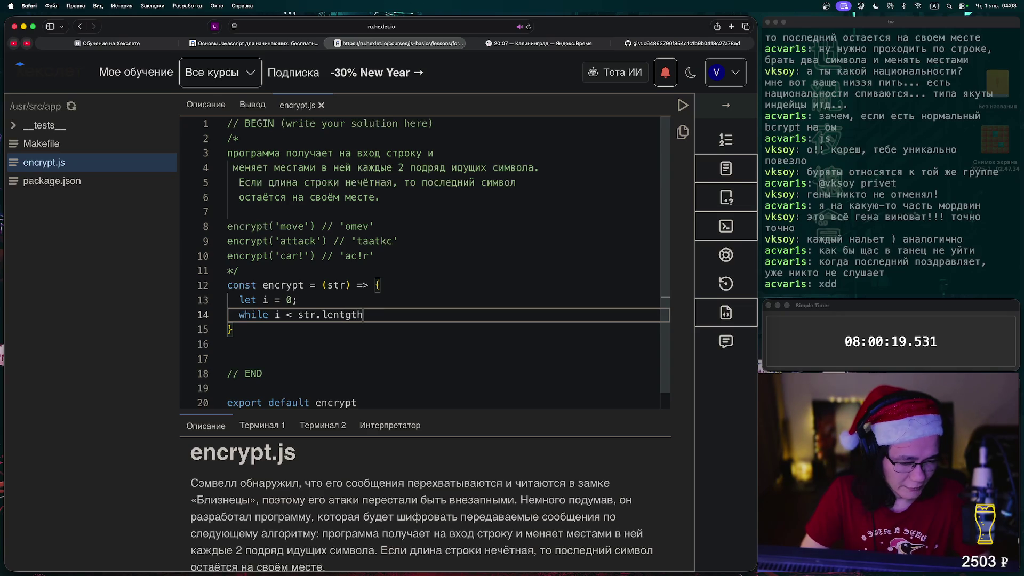
{"action": "key", "text": "BackSpace"}
{"action": "key", "text": "BackSpace"}
{"action": "key", "text": "BackSpace"}
{"action": "type", "text": "gth"}
{"action": "key", "text": "BackSpace"}
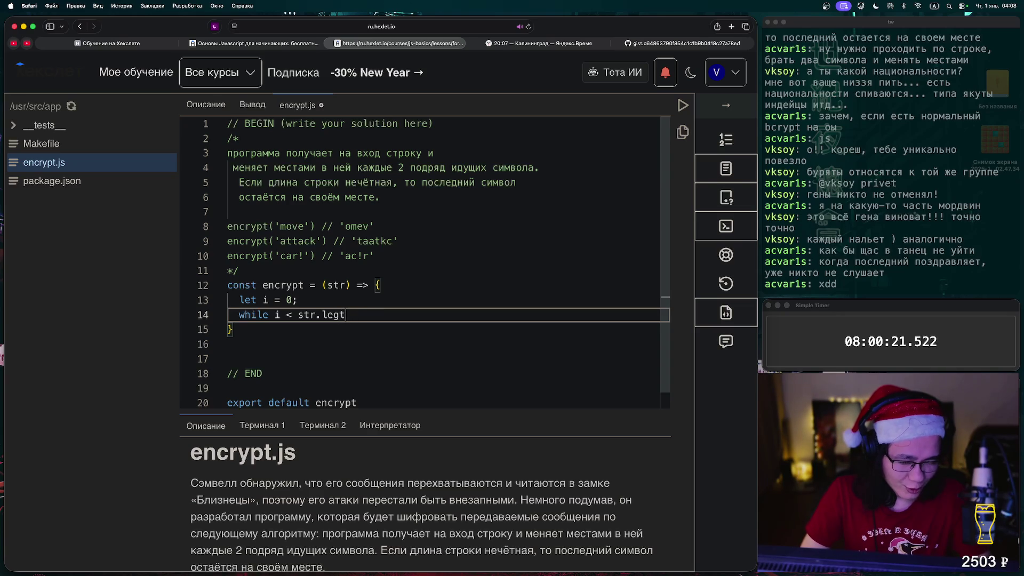
{"action": "key", "text": "BackSpace"}
{"action": "key", "text": "BackSpace"}
{"action": "type", "text": "ntht"}
{"action": "key", "text": "BackSpace"}
{"action": "key", "text": "BackSpace"}
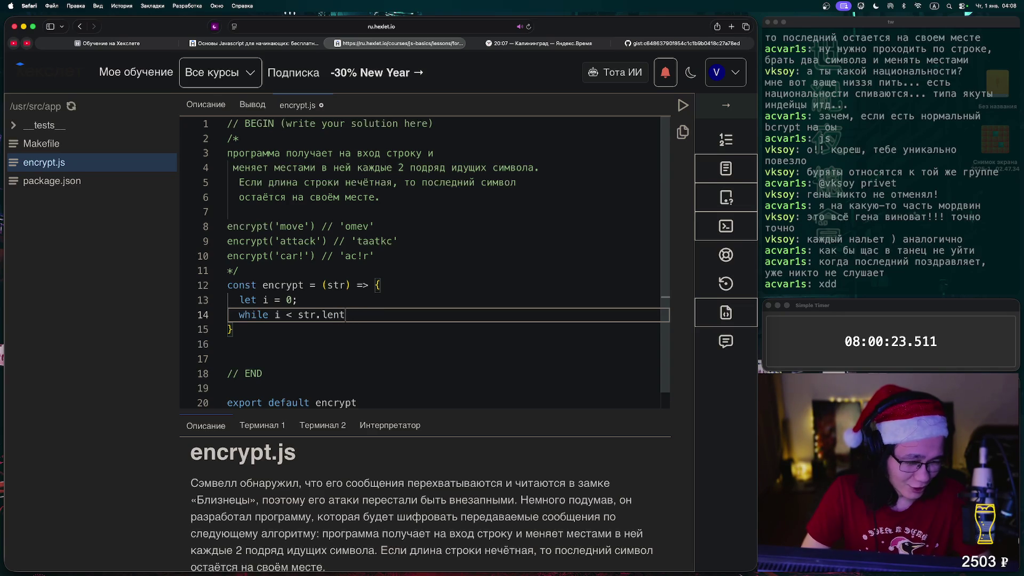
{"action": "type", "text": "th"}
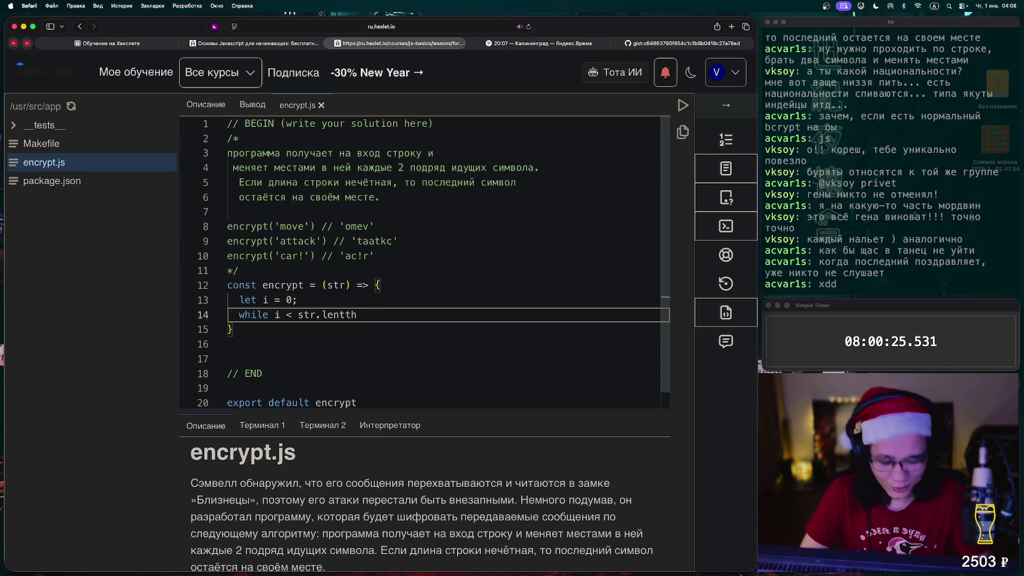
{"action": "type", "text": ")_"}
Fix a letter in lentgh, wrap the condition in parentheses and add the loop braces.
{"action": "key", "text": "Down"}
{"action": "key", "text": "Up"}
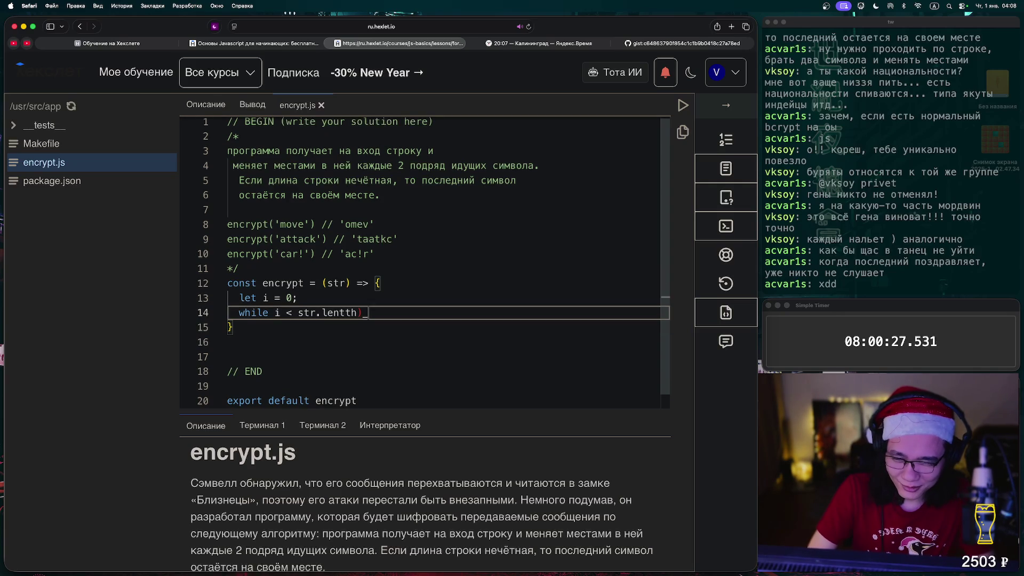
{"action": "key", "text": "BackSpace"}
{"action": "key", "text": "BackSpace"}
{"action": "key", "text": "Left"}
{"action": "key", "text": "BackSpace"}
{"action": "type", "text": "g"}
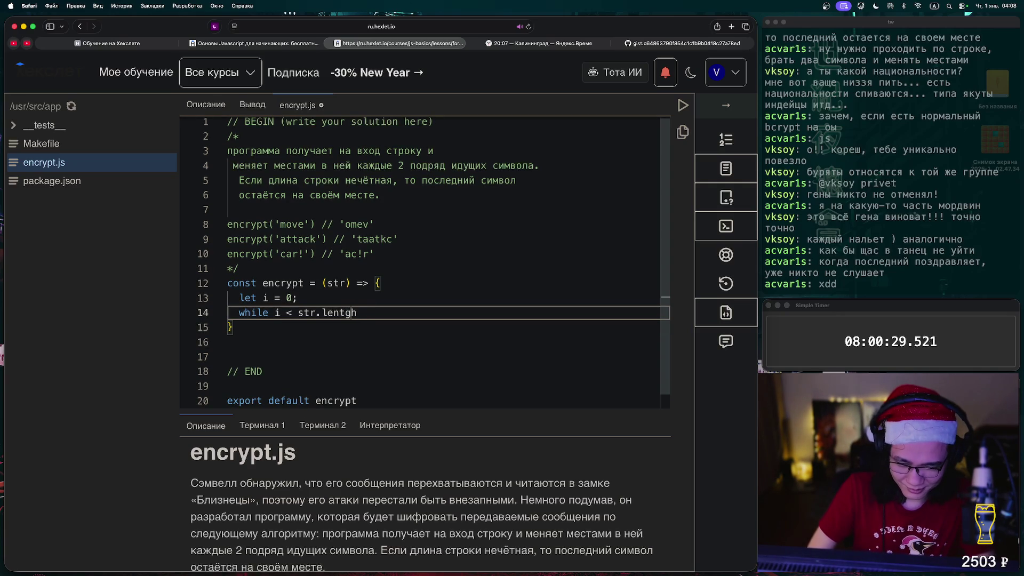
{"action": "key", "text": "Left"}
{"action": "key", "text": "Left"}
{"action": "key", "text": "Left"}
{"action": "key", "text": "Left"}
{"action": "key", "text": "Left"}
{"action": "key", "text": "Left"}
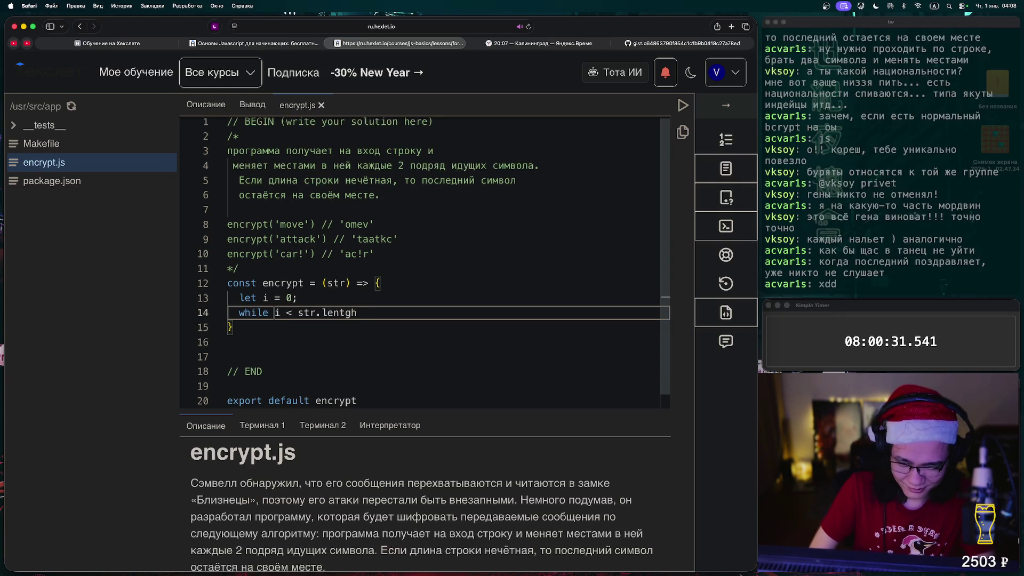
{"action": "type", "text": "($"}
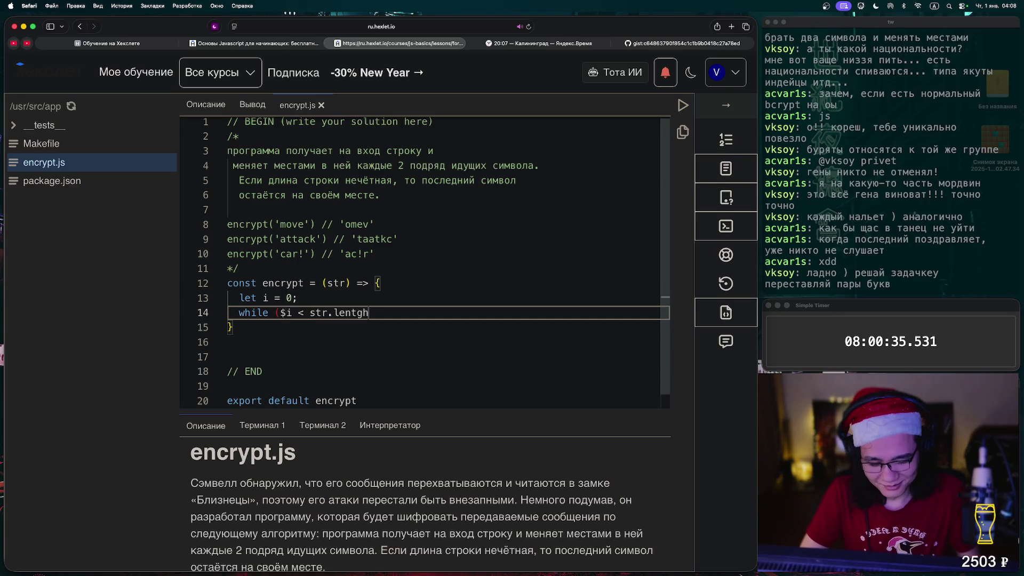
{"action": "type", "text": ") {"}
{"action": "key", "text": "Return"}
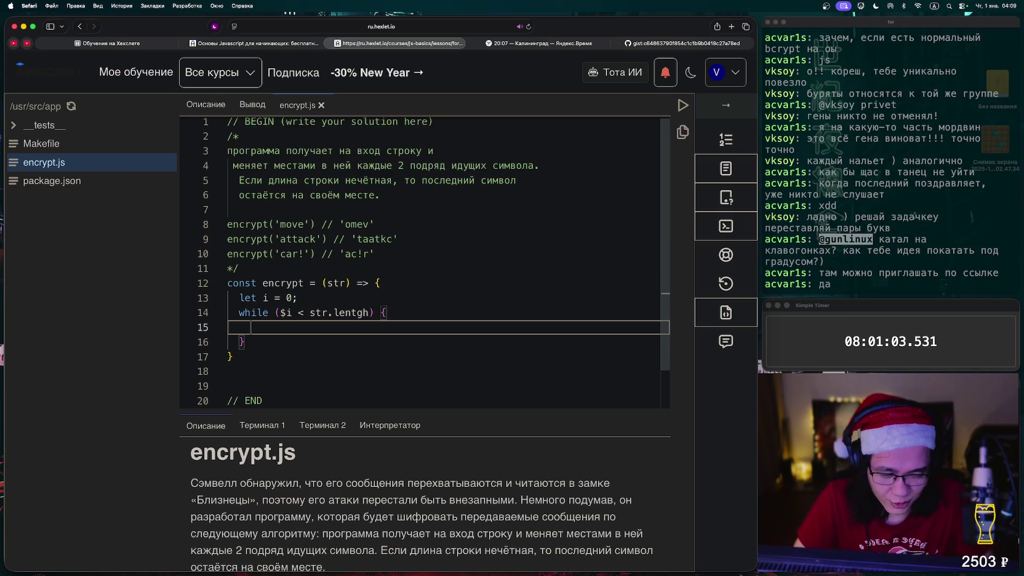
Remove the gibberish test text and the stray $, then indent the empty loop body.
{"action": "type", "text": "daslpjkdklsadaskljdasodjasldja"}
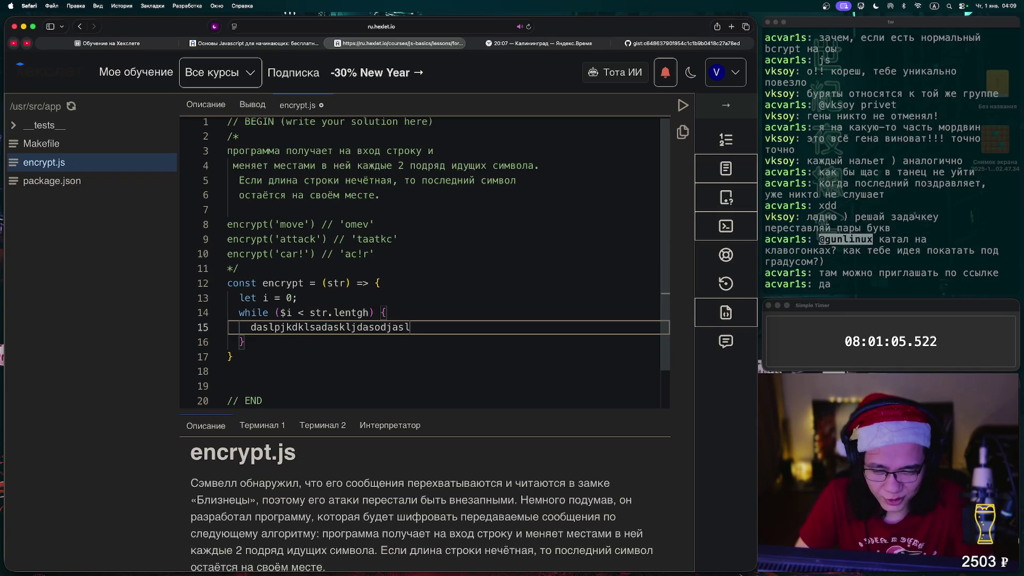
{"action": "key", "text": "BackSpace"}
{"action": "key", "text": "BackSpace"}
{"action": "key", "text": "BackSpace"}
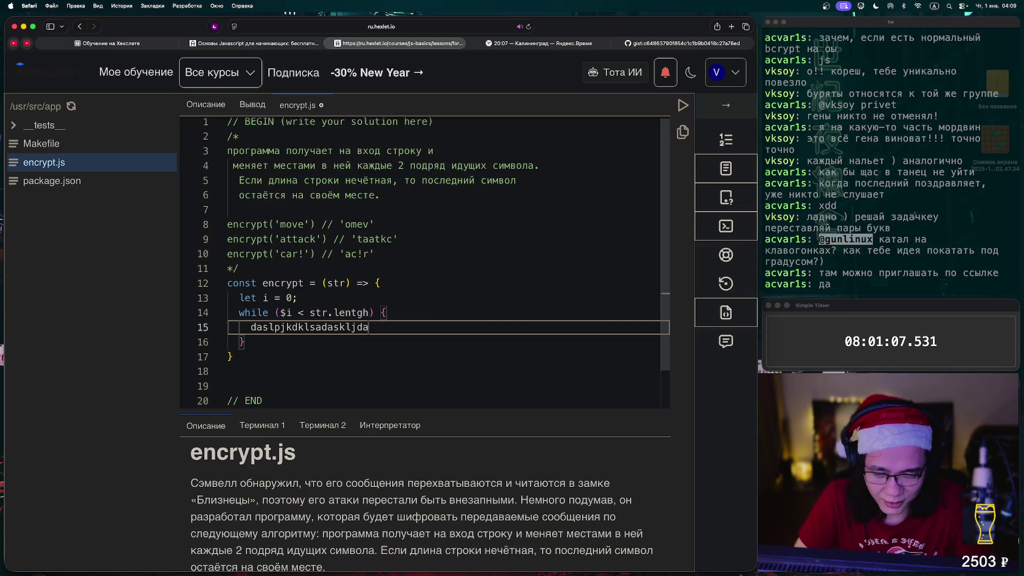
{"action": "key", "text": "BackSpace"}
{"action": "key", "text": "BackSpace"}
{"action": "key", "text": "BackSpace"}
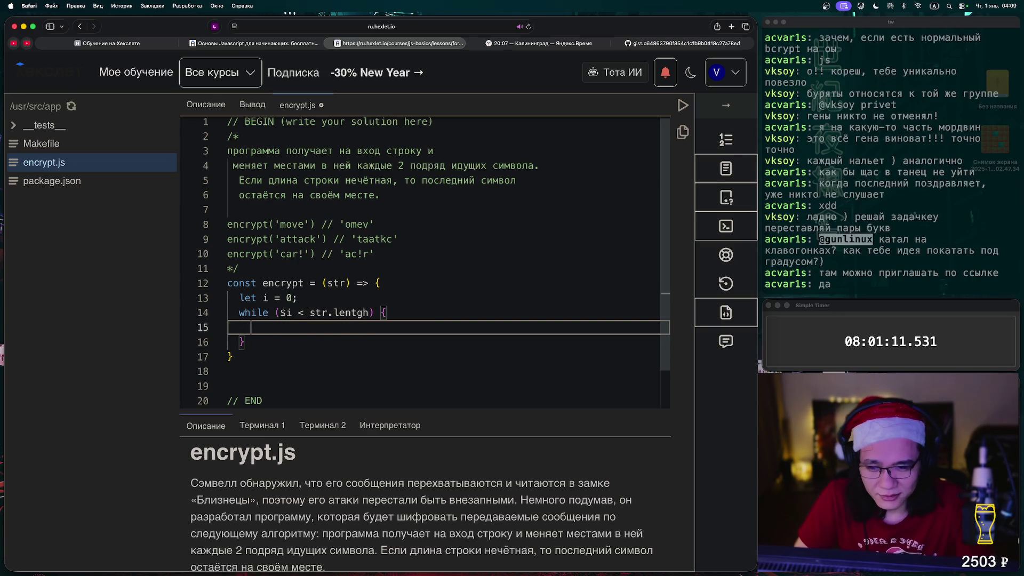
{"action": "key", "text": "Up"}
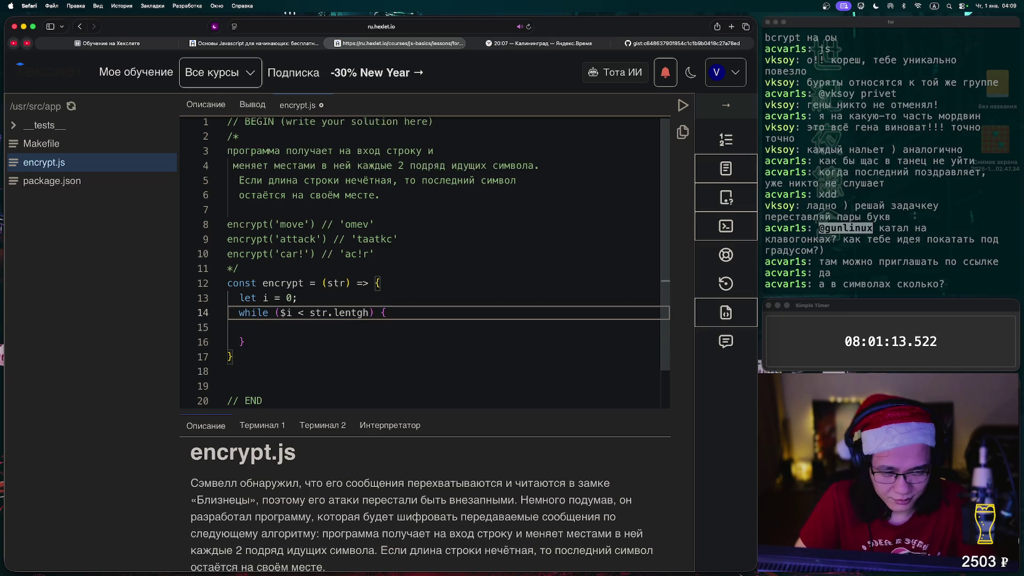
{"action": "key", "text": "Right"}
{"action": "key", "text": "Right"}
{"action": "key", "text": "Right"}
{"action": "key", "text": "Right"}
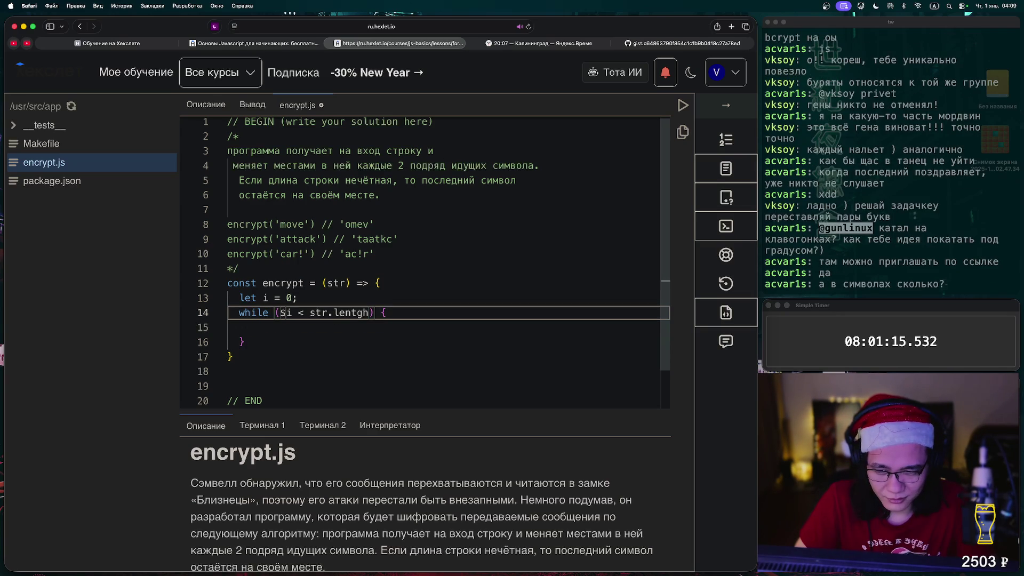
{"action": "key", "text": "BackSpace"}
{"action": "key", "text": "Down"}
{"action": "key", "text": "Tab"}
{"action": "key", "text": "Tab"}
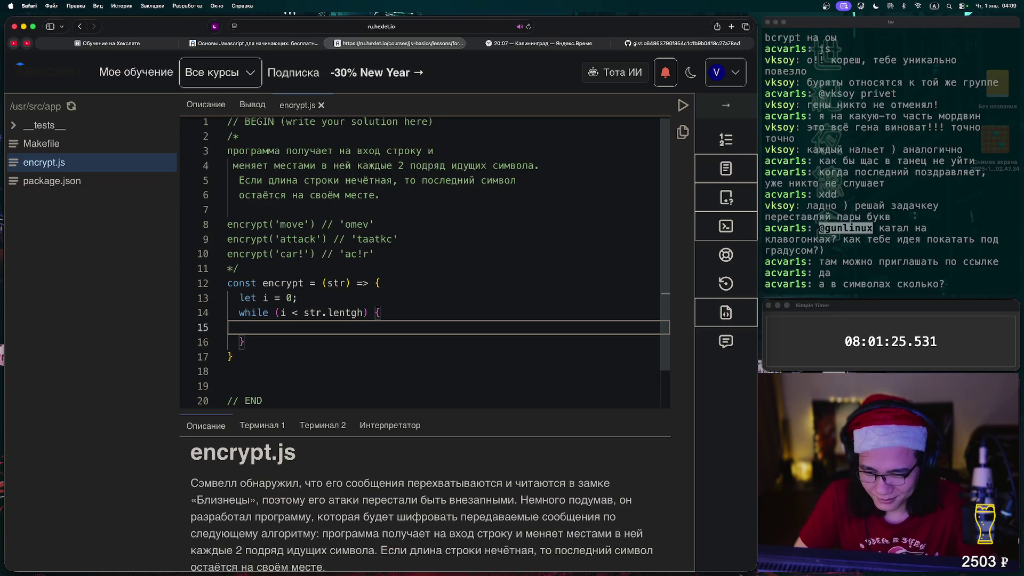
Add i+= 1 to the loop body and turn the while header into for (let i = 0; ...).
{"action": "type", "text": "i+= 1"}
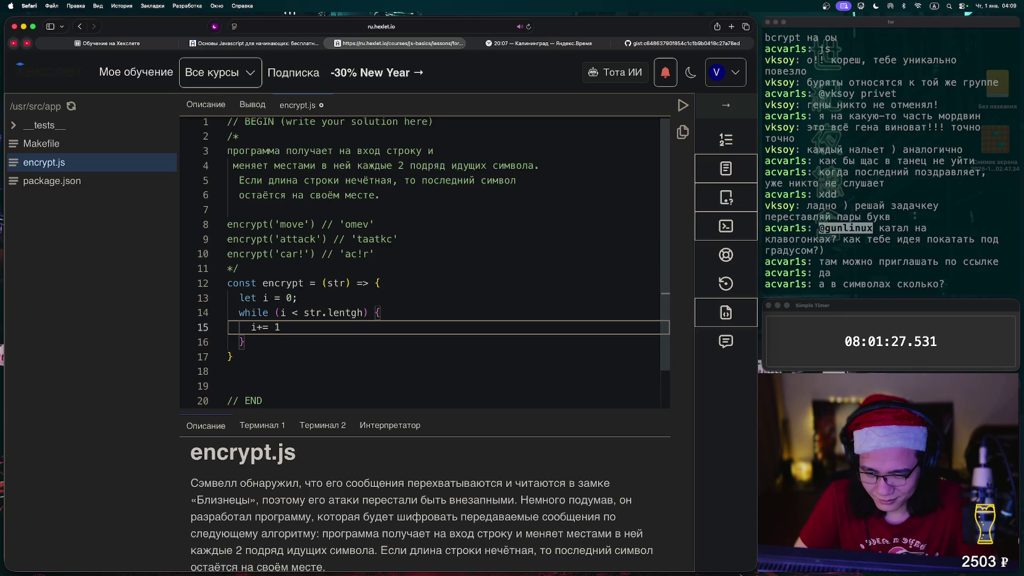
{"action": "key", "text": "Up"}
{"action": "key", "text": "Left"}
{"action": "key", "text": "BackSpace"}
{"action": "key", "text": "BackSpace"}
{"action": "key", "text": "BackSpace"}
{"action": "key", "text": "BackSpace"}
{"action": "key", "text": "BackSpace"}
{"action": "type", "text": "for;"}
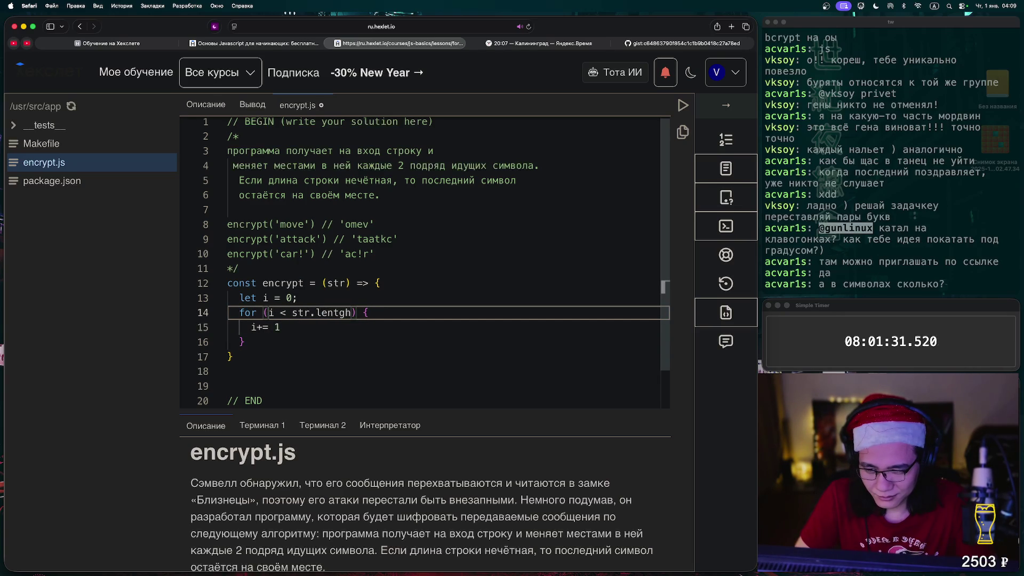
{"action": "type", "text": "let i = 0; i<"}
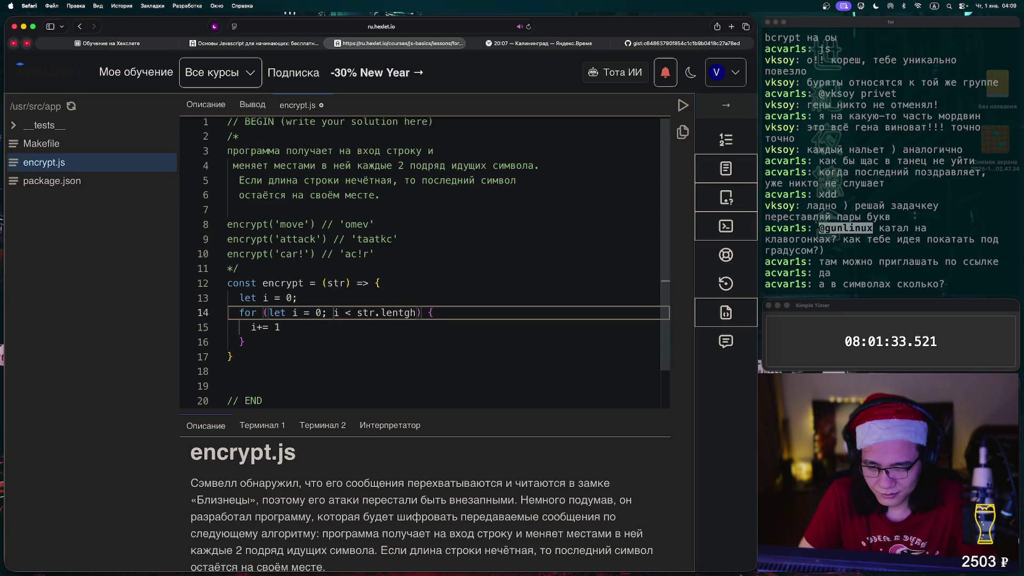
{"action": "key", "text": "BackSpace"}
{"action": "key", "text": "BackSpace"}
{"action": "key", "text": "BackSpace"}
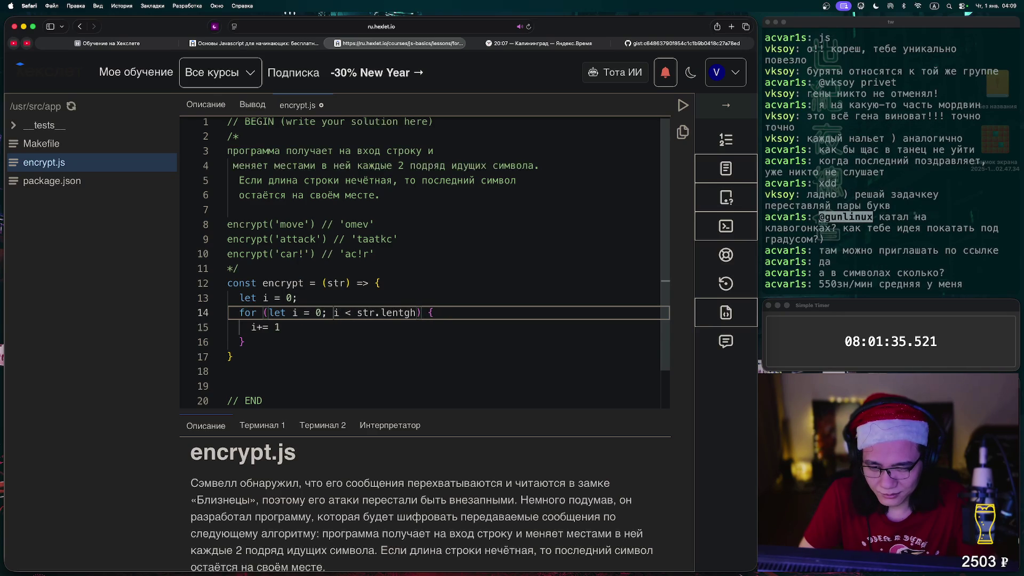
{"action": "key", "text": "super+s"}
Add the i = i + 2 step to the for header and delete the separate let i = 0 line.
{"action": "key", "text": "Right"}
{"action": "key", "text": "Right"}
{"action": "key", "text": "Right"}
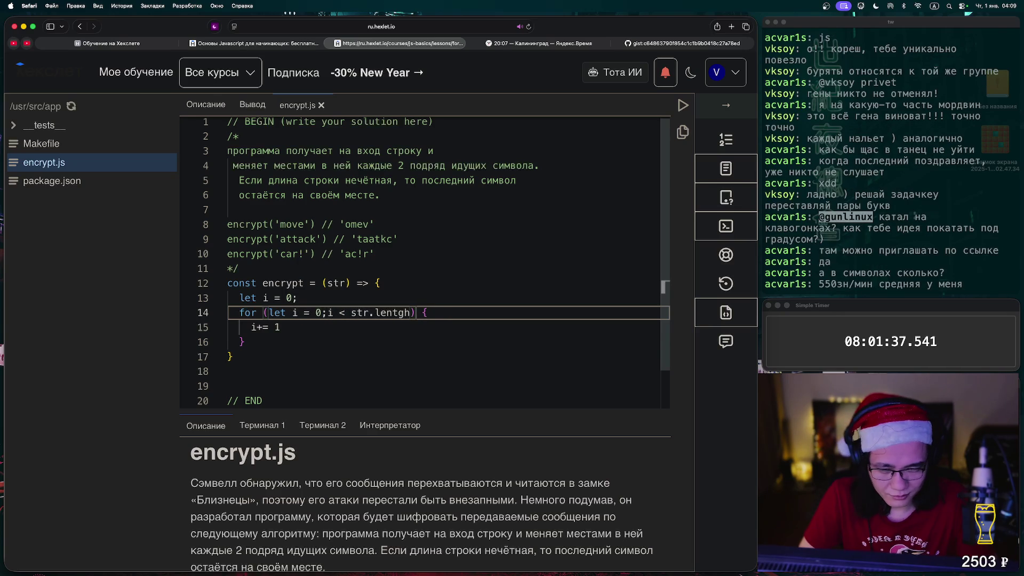
{"action": "key", "text": "Right"}
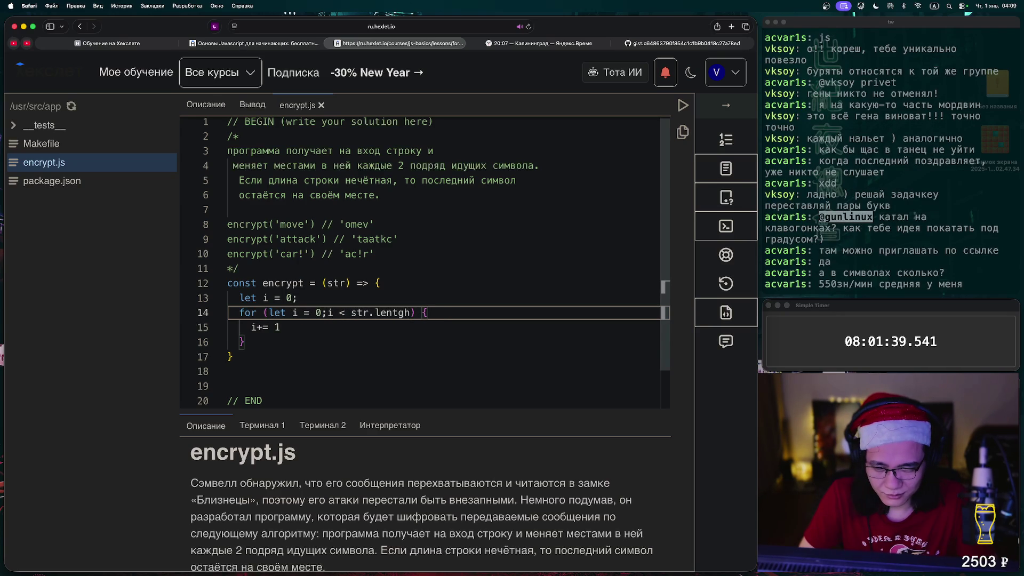
{"action": "key", "text": "Left"}
{"action": "type", "text": "; i"}
{"action": "type", "text": "="}
{"action": "key", "text": "BackSpace"}
{"action": "key", "text": "BackSpace"}
{"action": "type", "text": "= i +"}
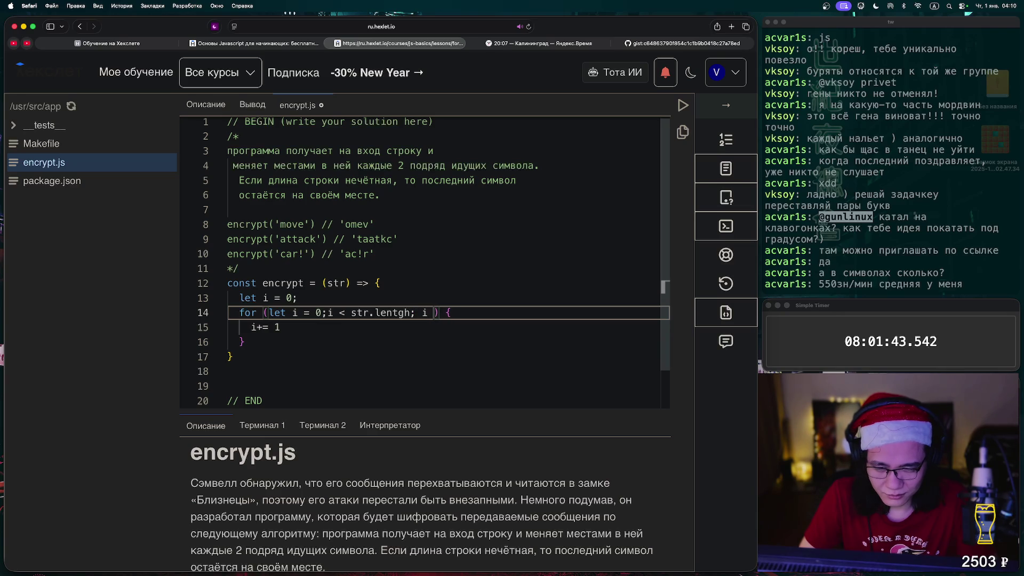
{"action": "type", "text": " 23"}
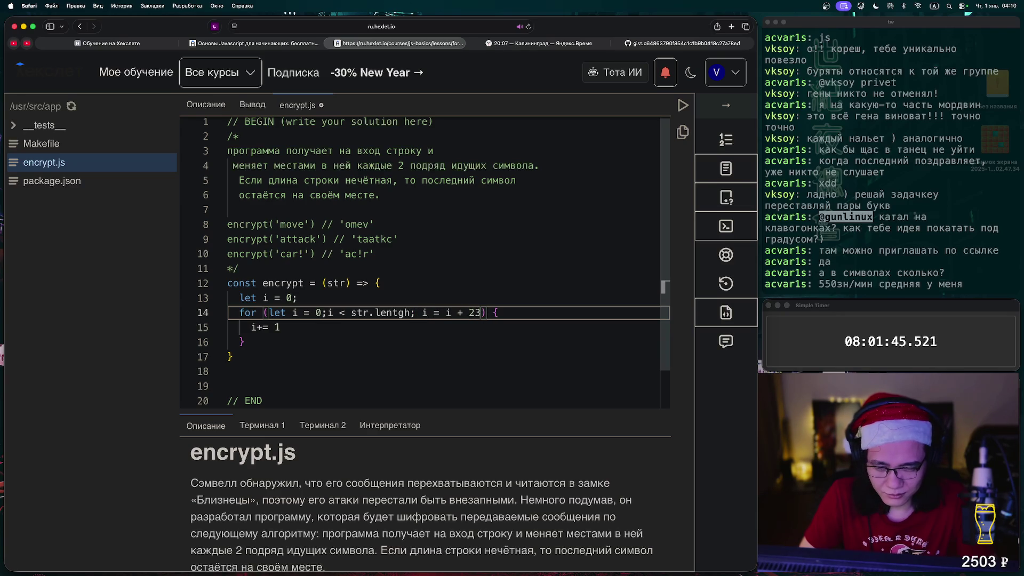
{"action": "key", "text": "BackSpace"}
{"action": "key", "text": "Up"}
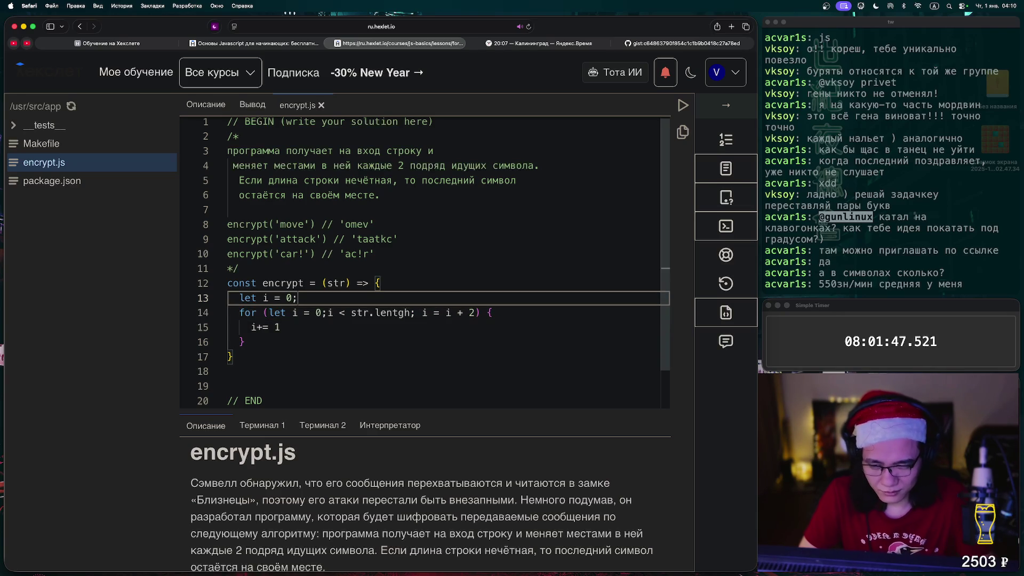
{"action": "key", "text": "alt+shift+Left"}
{"action": "key", "text": "alt+shift+Left"}
{"action": "key", "text": "alt+shift+Left"}
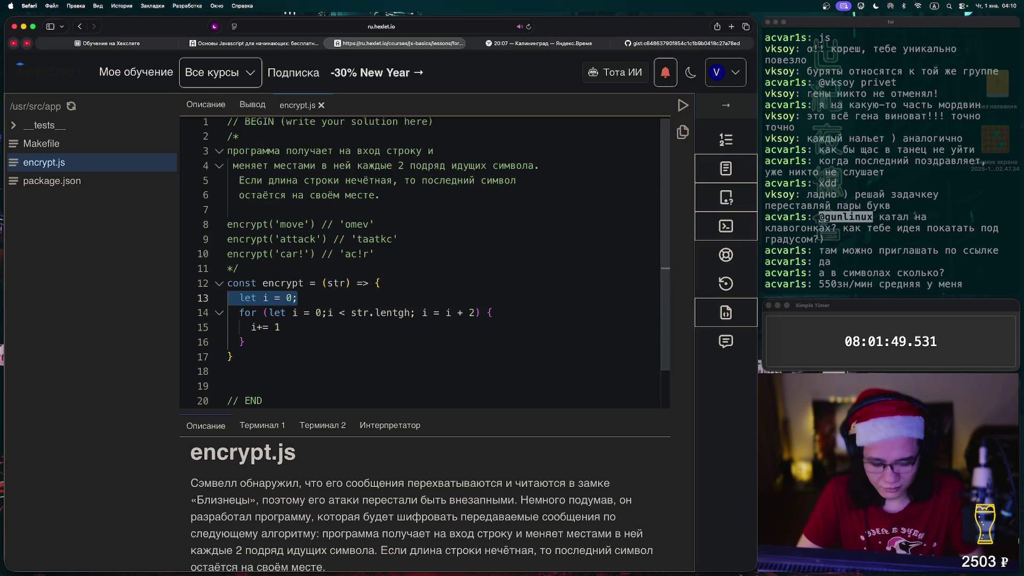
{"action": "key", "text": "BackSpace"}
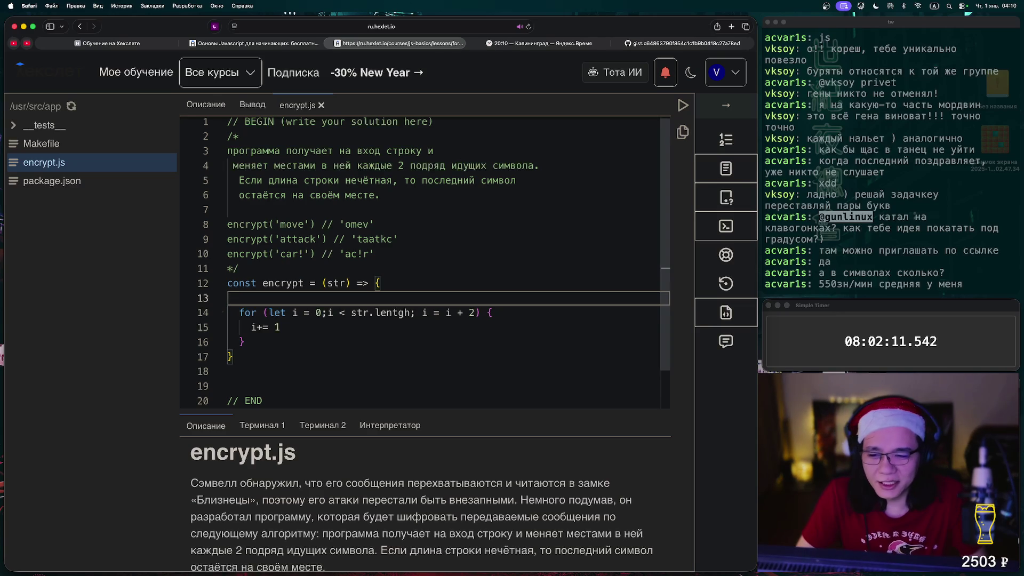
Delete the function's opening brace and the i+= 1 statement from the loop.
{"action": "key", "text": "BackSpace"}
{"action": "key", "text": "BackSpace"}
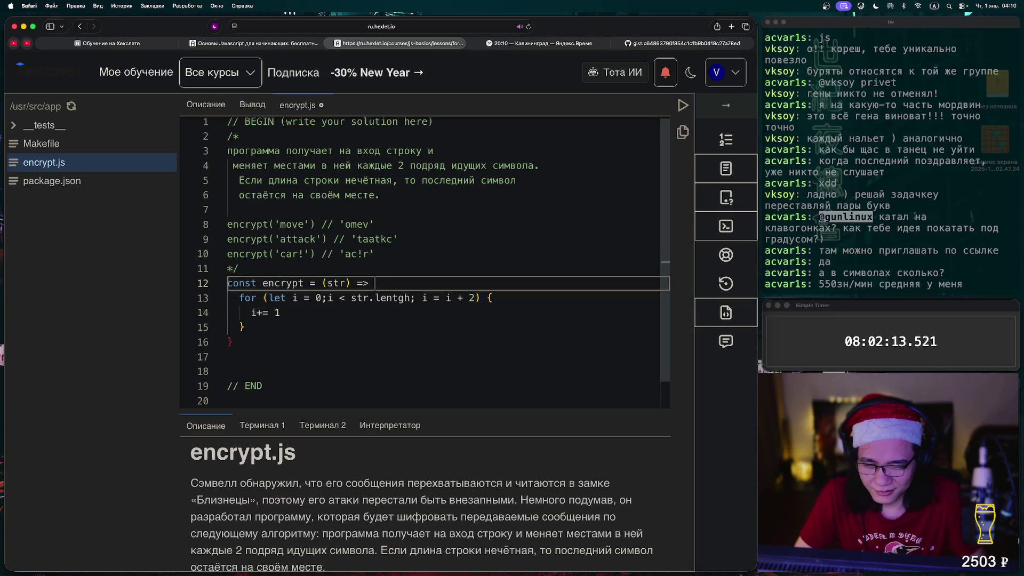
{"action": "mouse_move", "coordinate": [280, 313]}
{"action": "left_mouse_down"}
{"action": "mouse_move", "coordinate": [263, 298]}
{"action": "mouse_move", "coordinate": [250, 313]}
{"action": "left_mouse_up"}
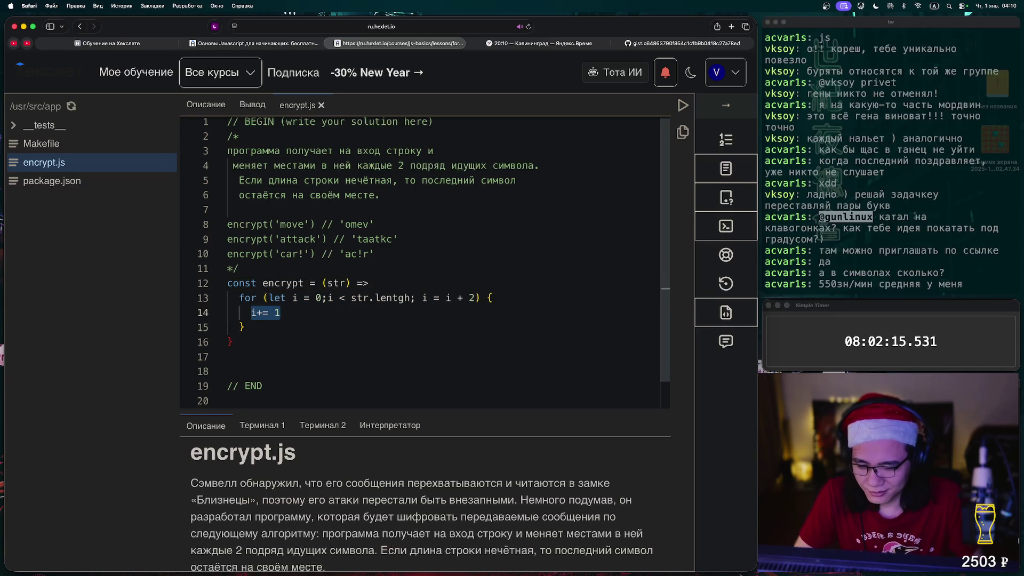
{"action": "key", "text": "BackSpace"}
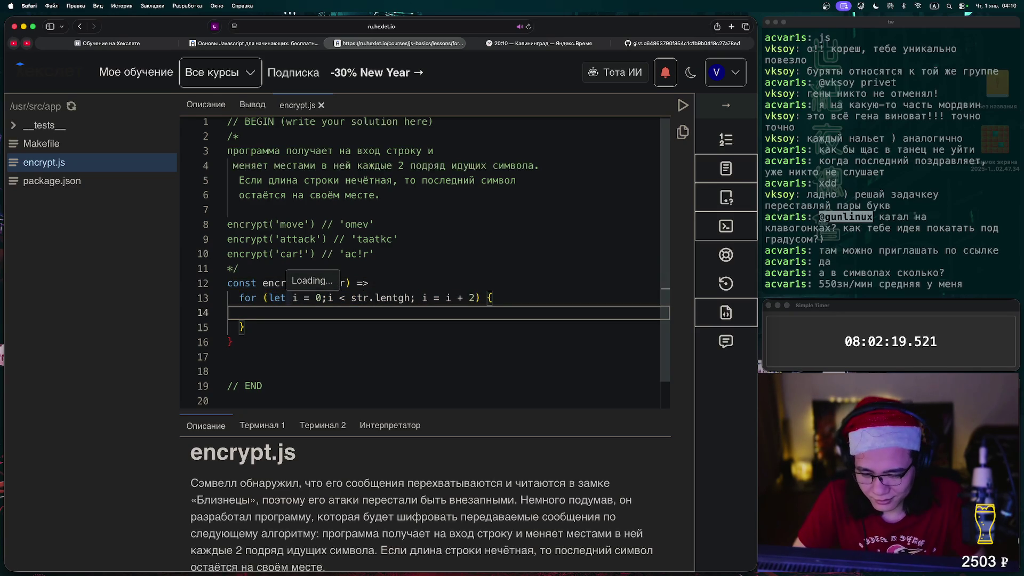
Switch to the GitHub Gist page with the earlier makeItFunny while-loop solution.
{"action": "scroll", "coordinate": [427, 261], "scroll_direction": "down", "scroll_amount": 2}
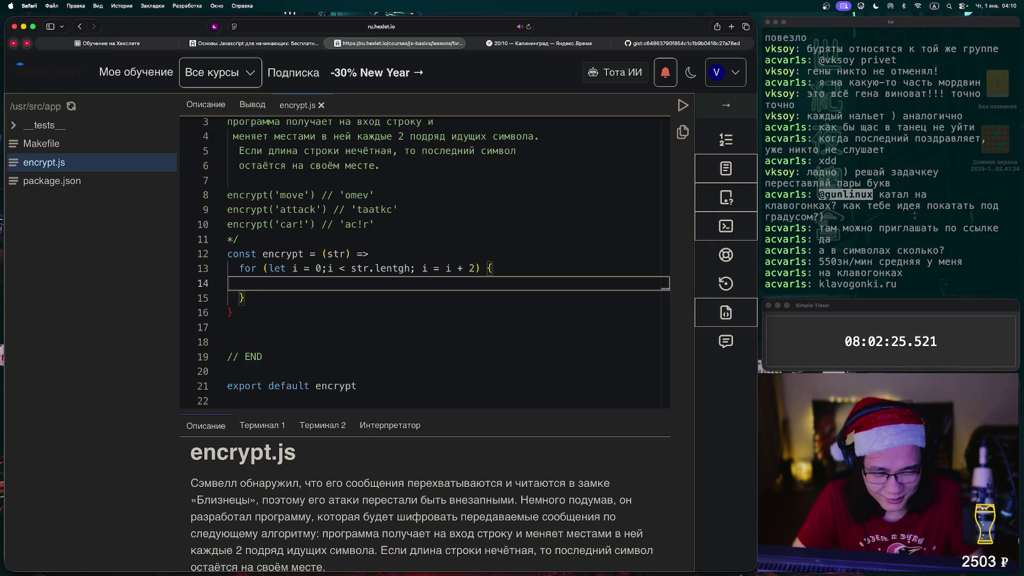
{"action": "key", "text": "super+Tab"}
{"action": "key", "text": "super+Tab"}
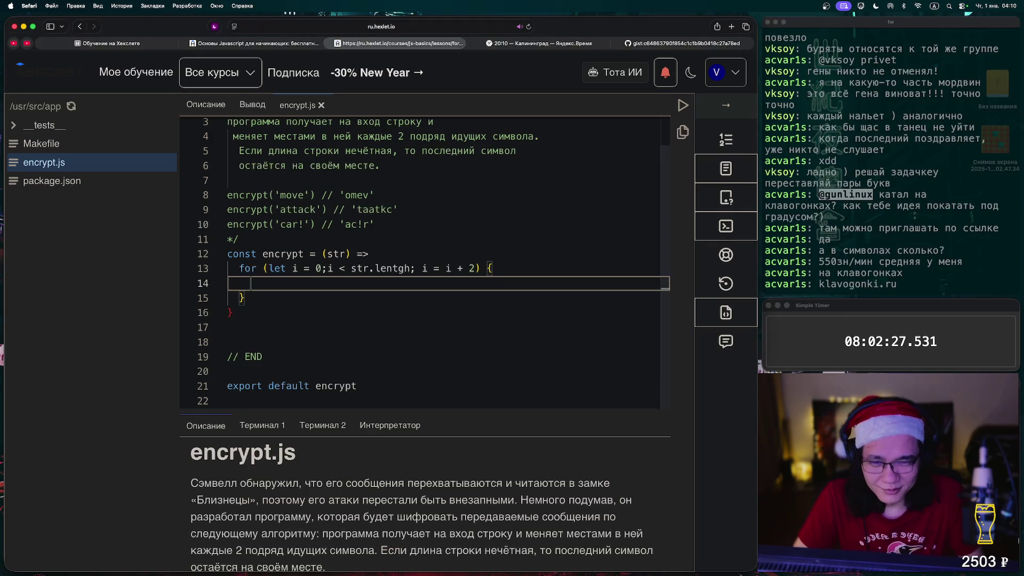
{"action": "key", "text": "ctrl+Tab"}
{"action": "key", "text": "ctrl+Tab"}
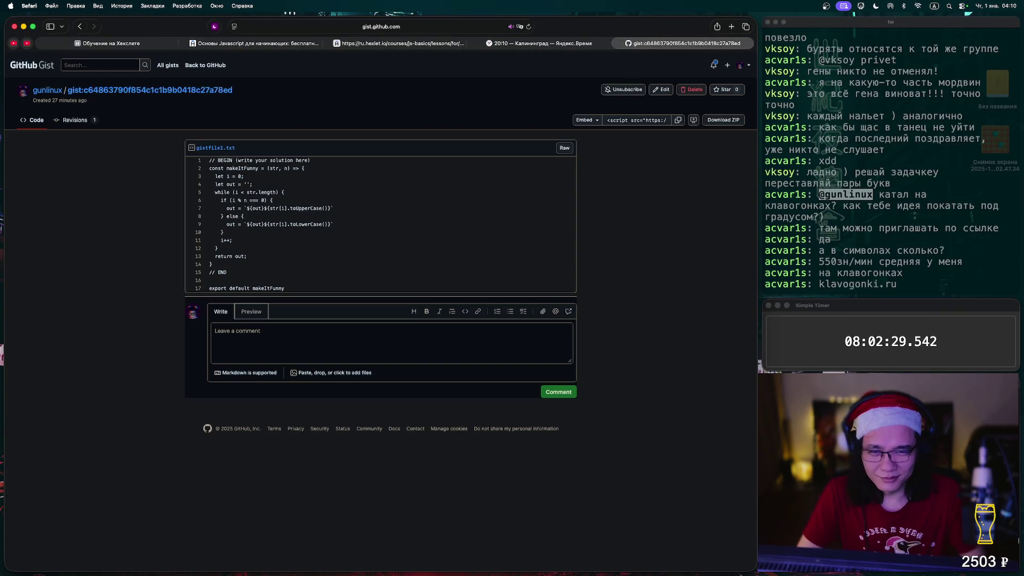
Load klavogonki.ru in a new Safari tab, then go back to the Hexlet encrypt.js tab.
{"action": "key", "text": "super+t"}
{"action": "type", "text": "kla"}
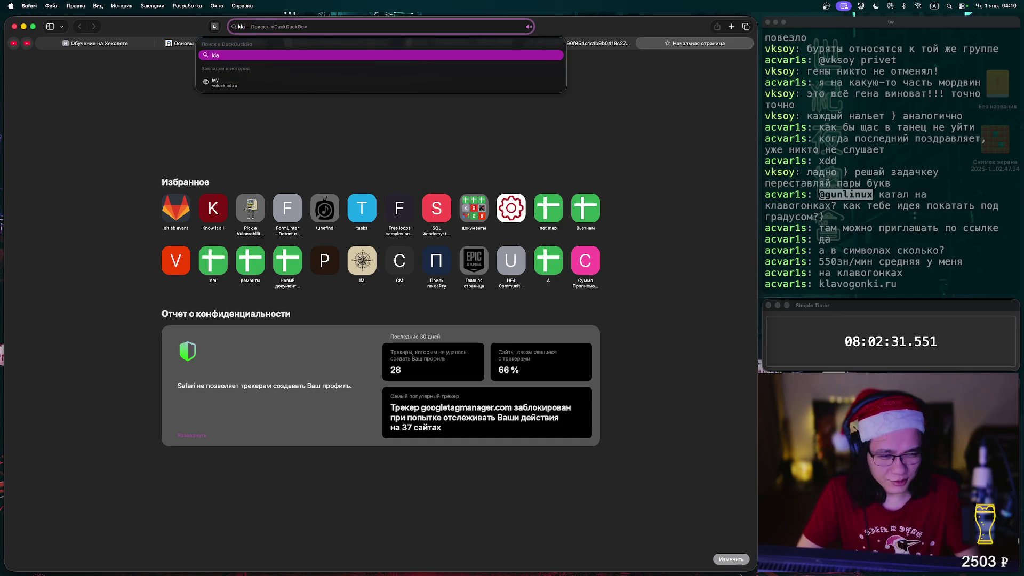
{"action": "type", "text": "vogon"}
{"action": "type", "text": "i.ru"}
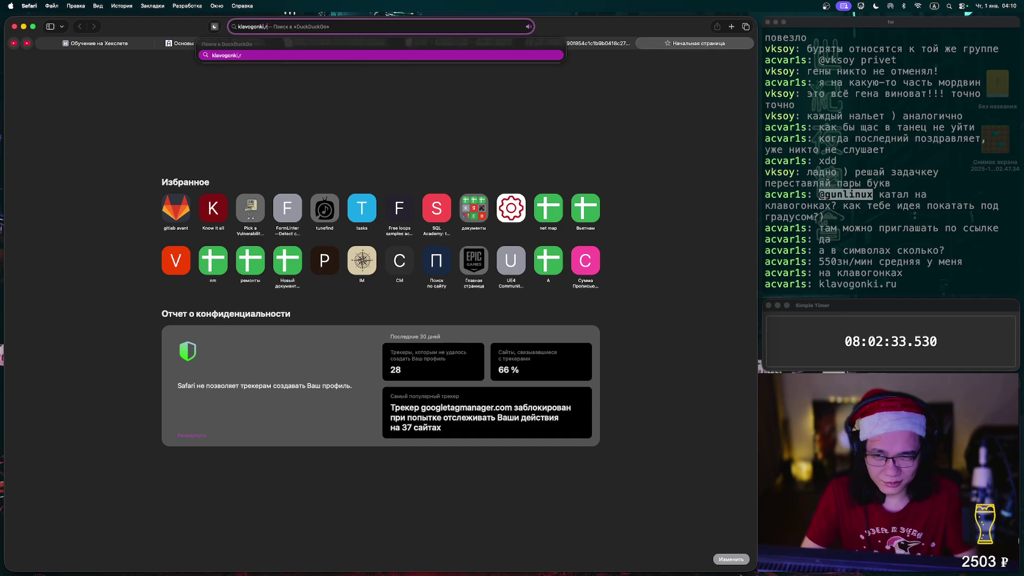
{"action": "key", "text": "Return"}
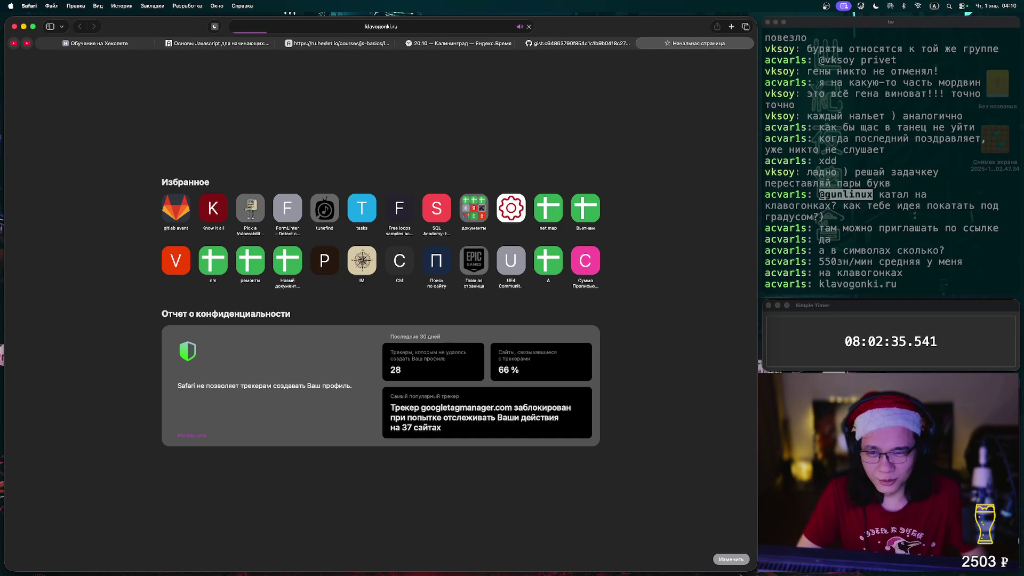
{"action": "key", "text": "ctrl+shift+Tab"}
{"action": "key", "text": "ctrl+shift+Tab"}
{"action": "key", "text": "ctrl+shift+Tab"}
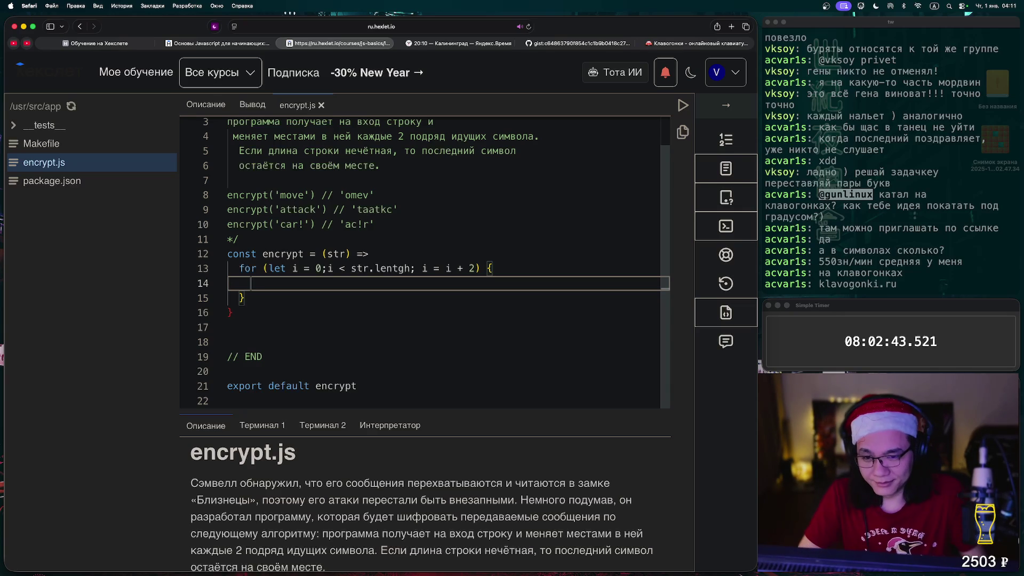
Open the arrow function's body and declare let out = '' on its first line.
{"action": "left_click", "coordinate": [375, 254]}
{"action": "type", "text": "{"}
{"action": "key", "text": "Delete"}
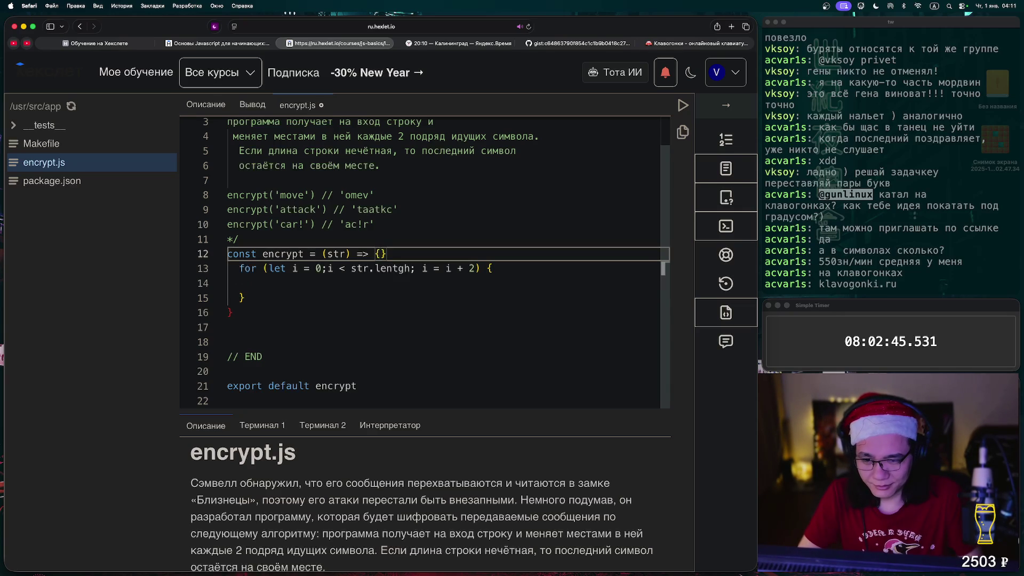
{"action": "key", "text": "Return"}
{"action": "key", "text": "Return"}
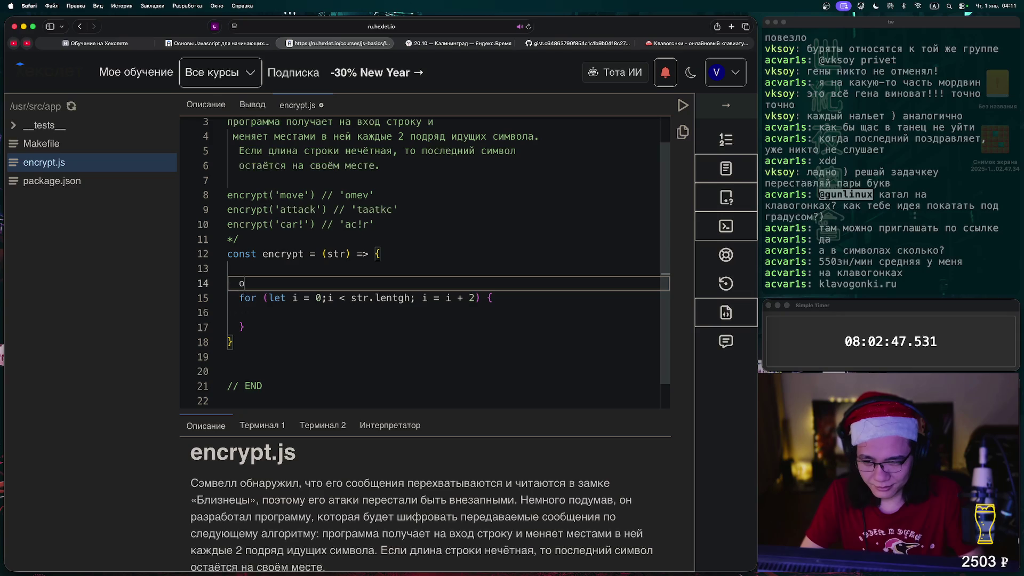
{"action": "type", "text": "let out = '';"}
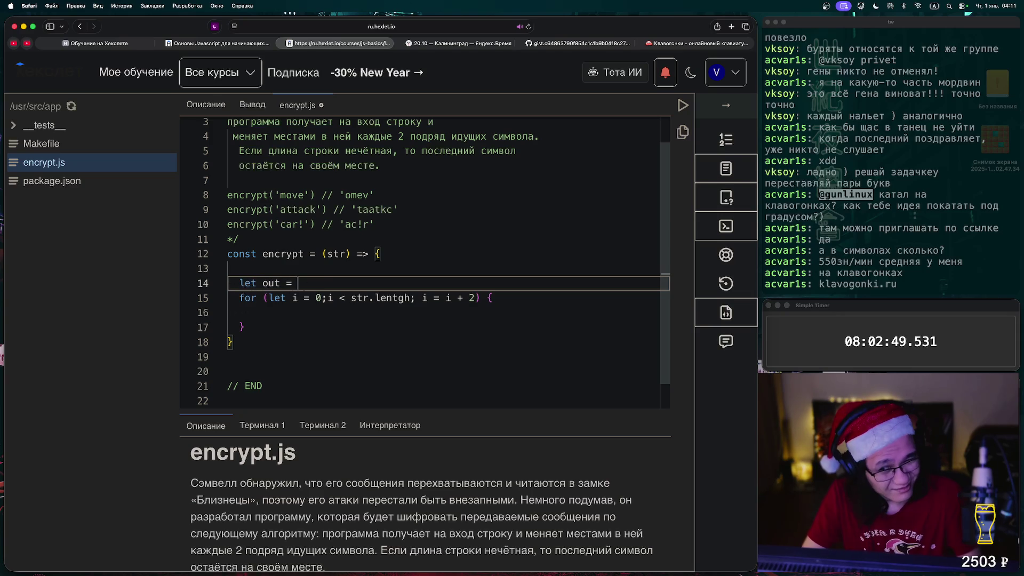
Fill the loop body with out = `${out}{str[i+1]}{str[i]}`, fixing typos along the way.
{"action": "key", "text": "Down"}
{"action": "key", "text": "Down"}
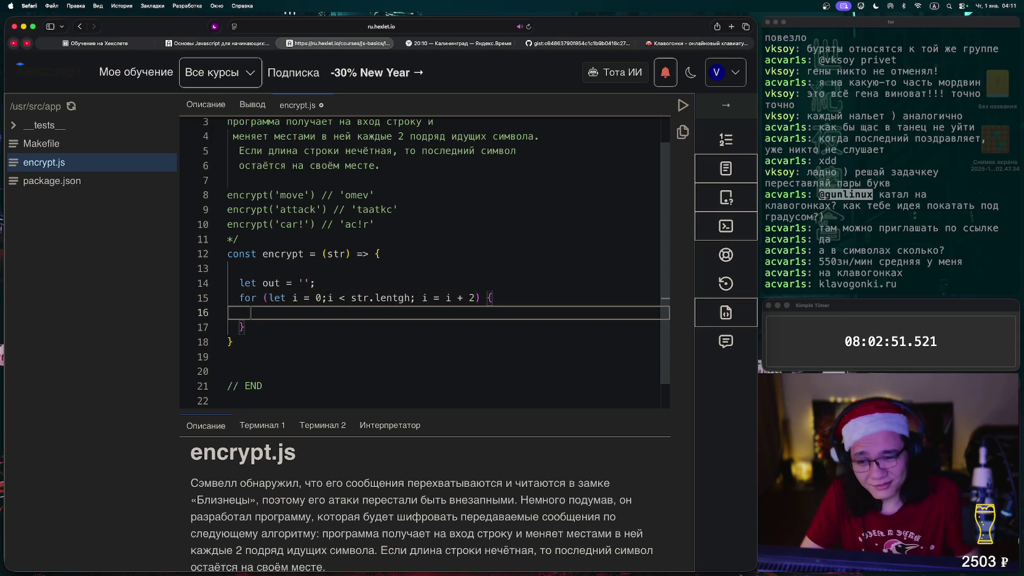
{"action": "type", "text": "oiut"}
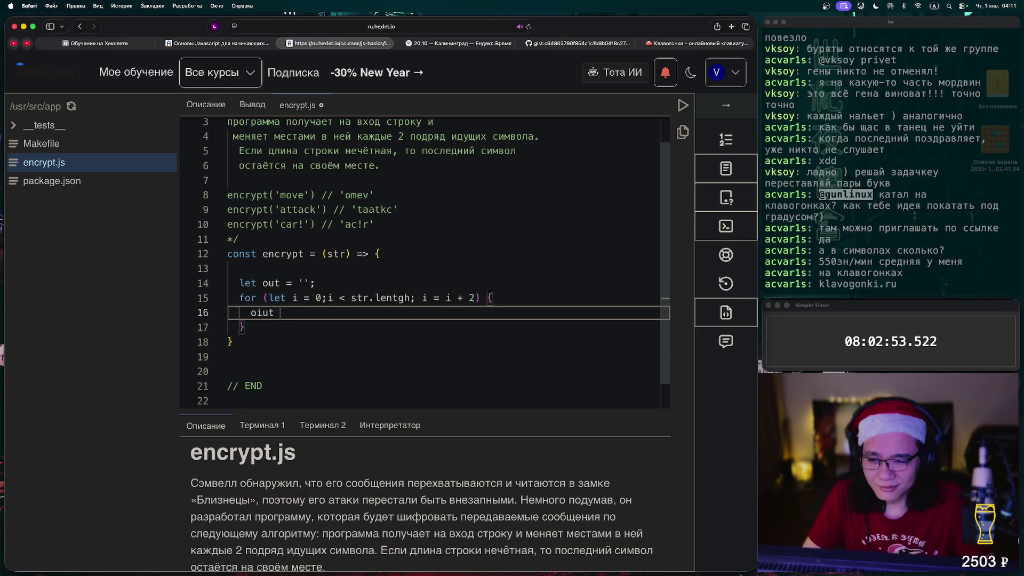
{"action": "key", "text": "BackSpace"}
{"action": "key", "text": "BackSpace"}
{"action": "type", "text": "ut ="}
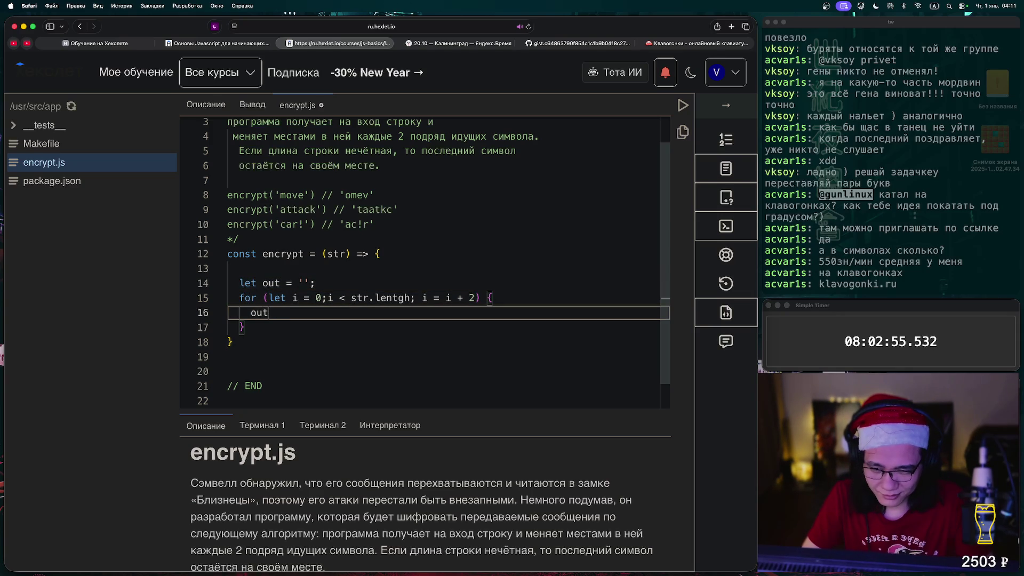
{"action": "type", "text": "= ["}
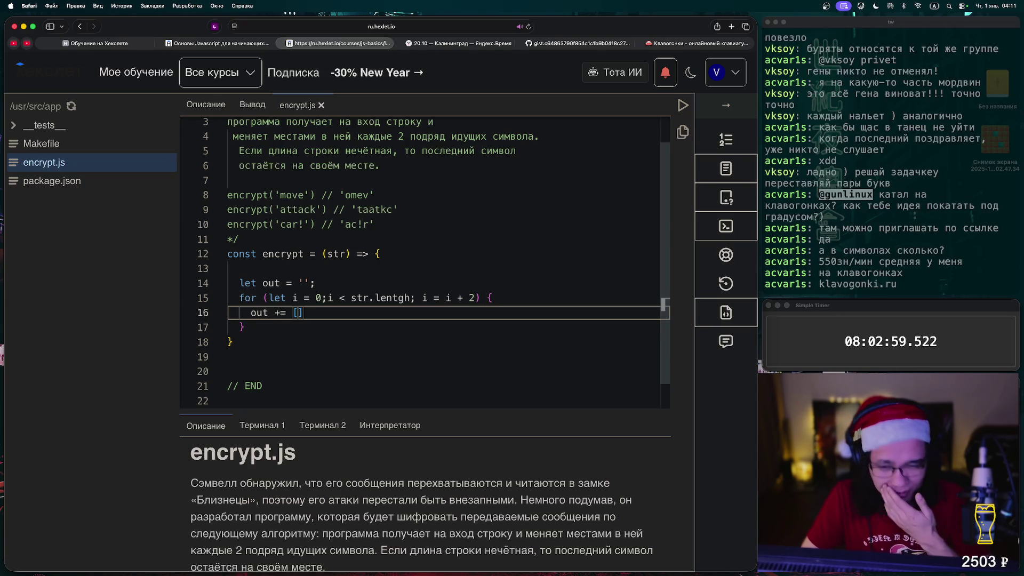
{"action": "key", "text": "BackSpace"}
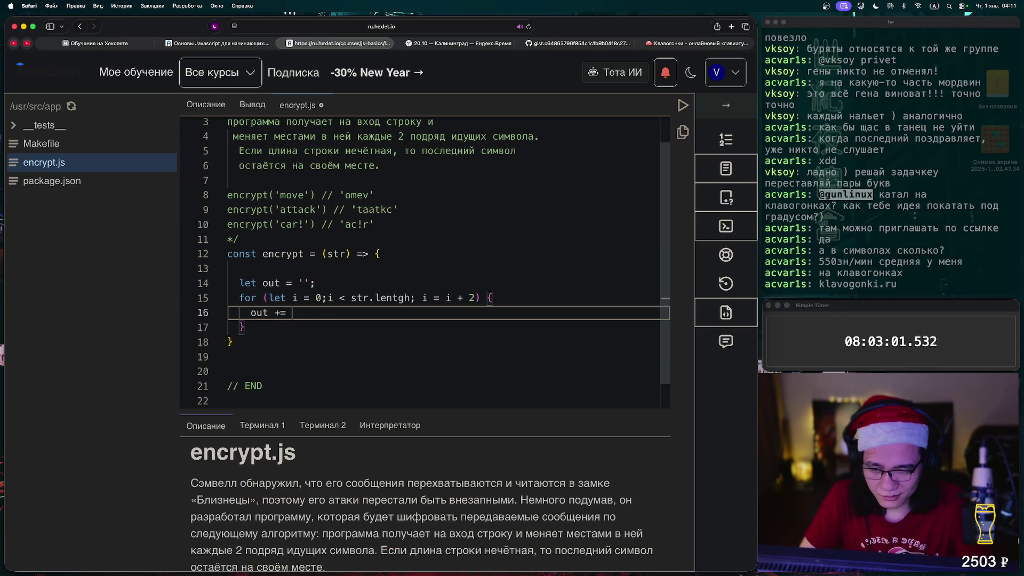
{"action": "type", "text": "`"}
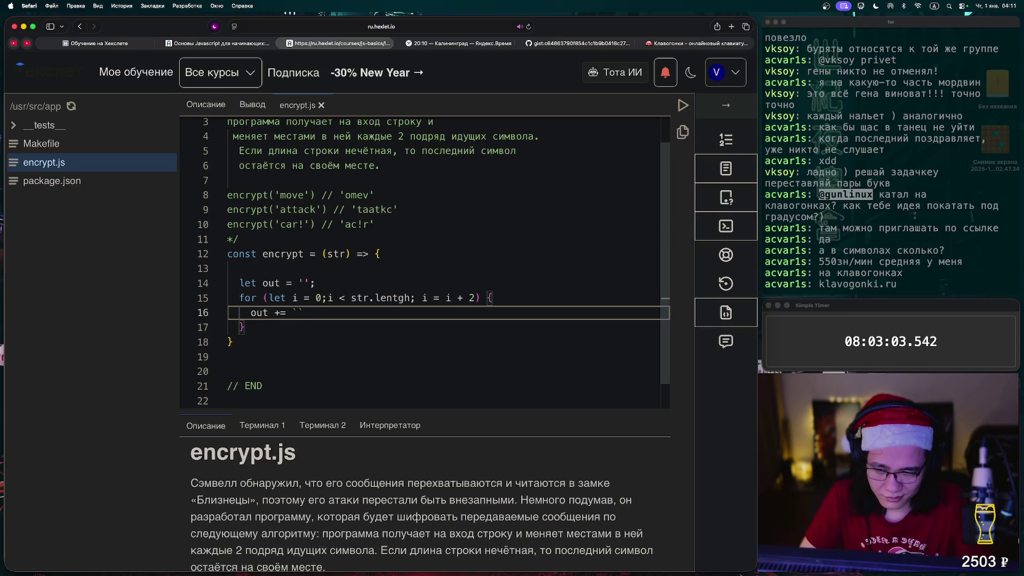
{"action": "type", "text": "${"}
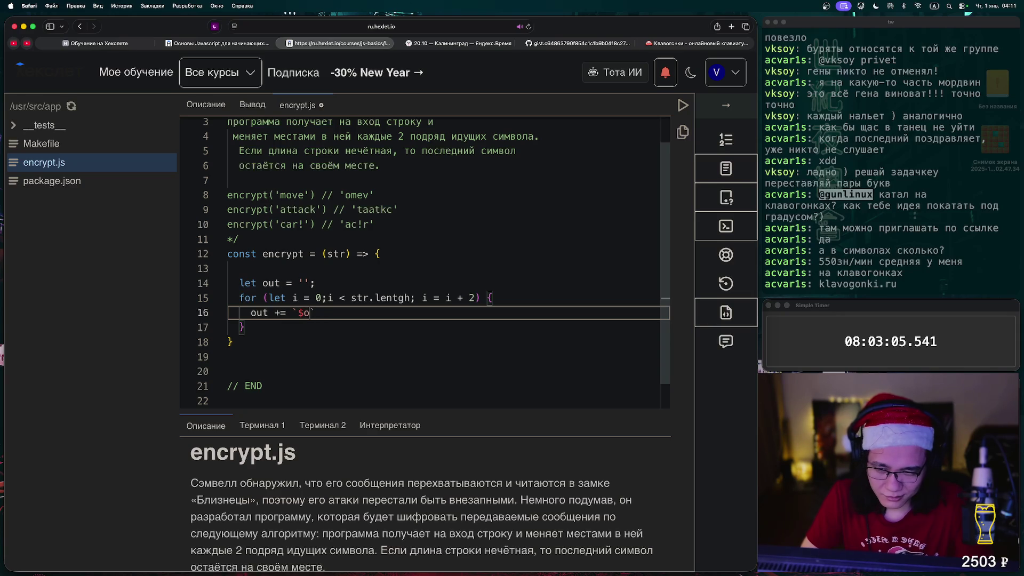
{"action": "type", "text": "oiut"}
{"action": "key", "text": "BackSpace"}
{"action": "key", "text": "BackSpace"}
{"action": "key", "text": "BackSpace"}
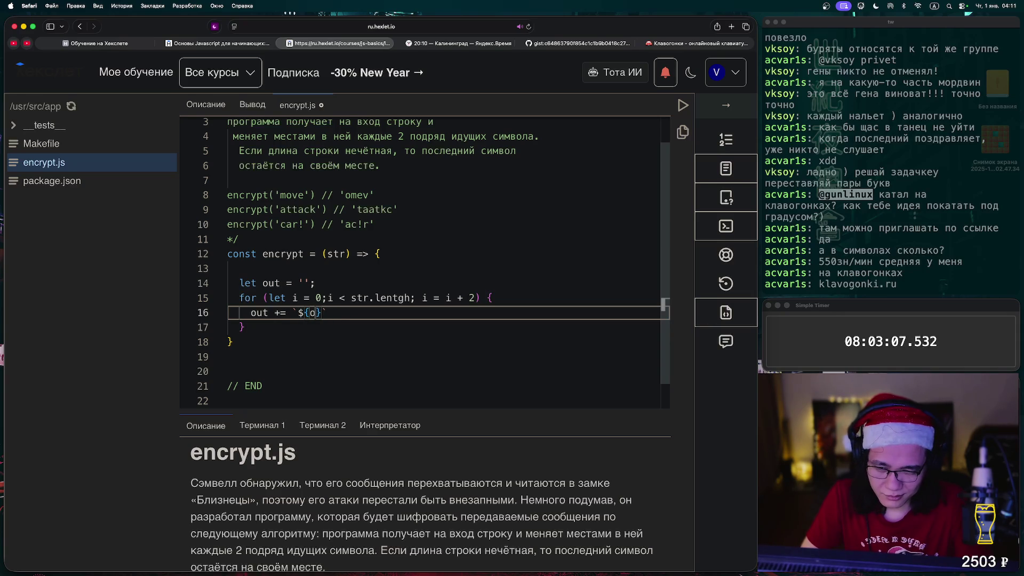
{"action": "type", "text": "out"}
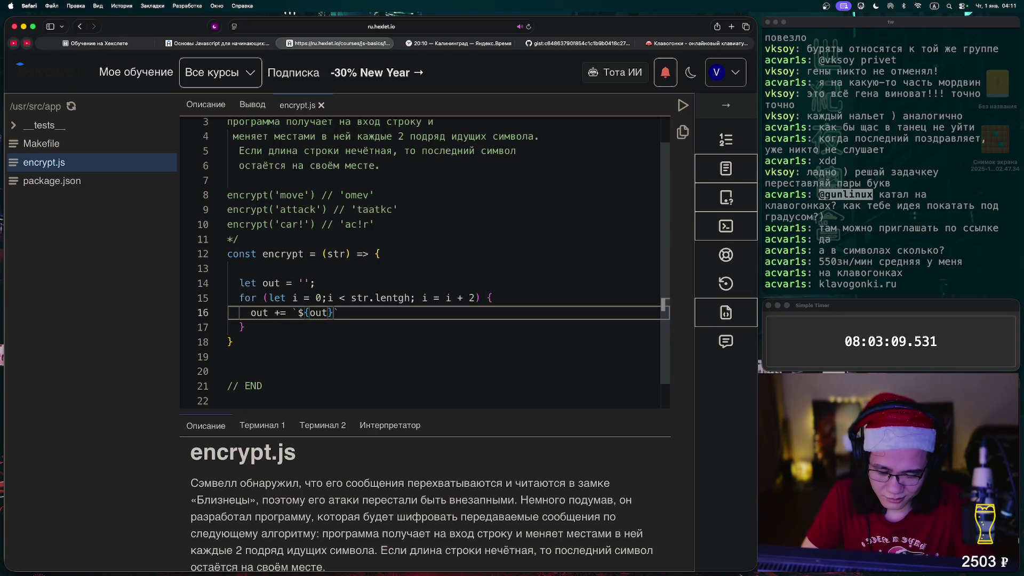
{"action": "type", "text": "}{"}
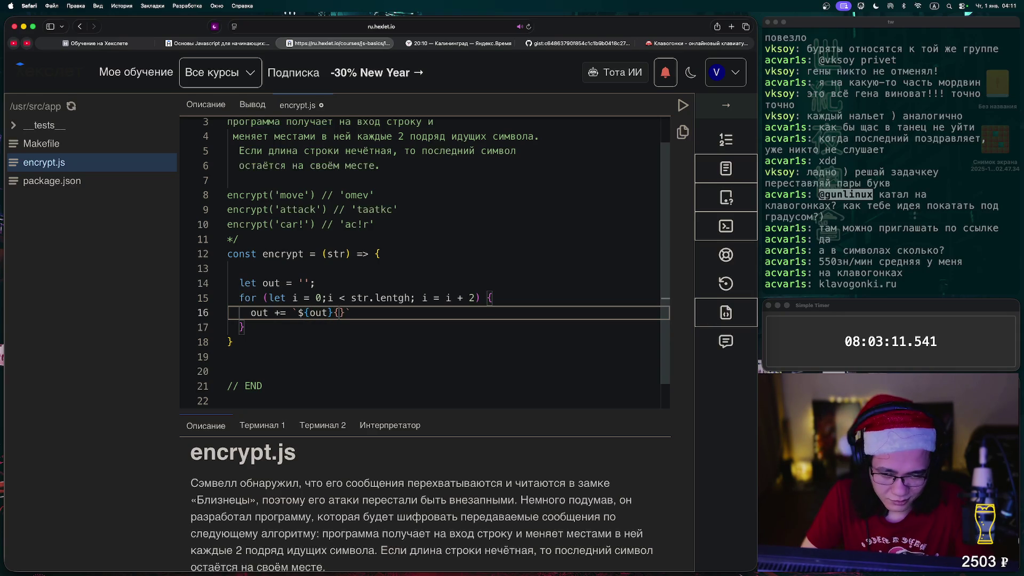
{"action": "type", "text": "st["}
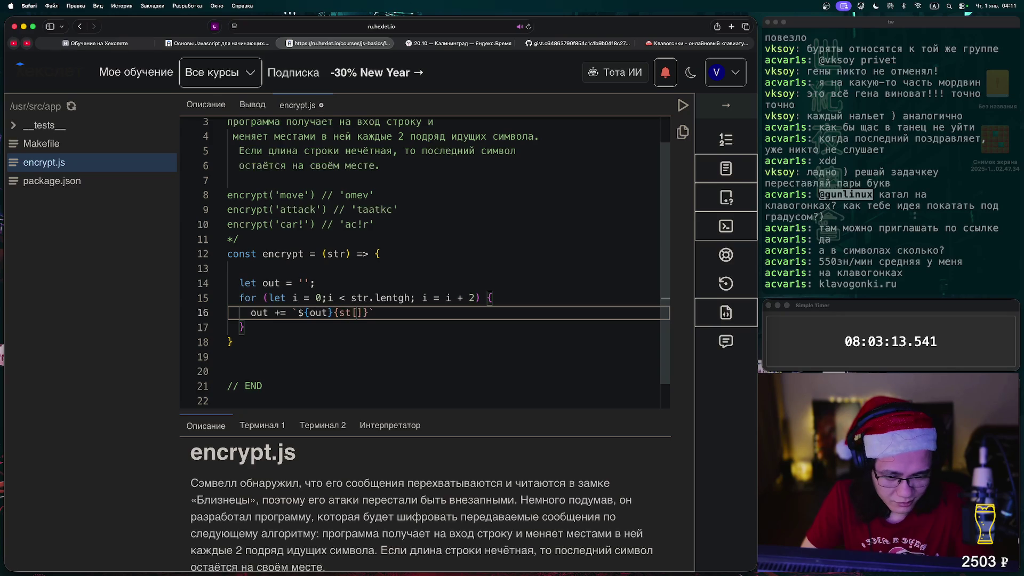
{"action": "key", "text": "Left"}
{"action": "type", "text": "r"}
{"action": "key", "text": "Right"}
{"action": "type", "text": "i+1]}"}
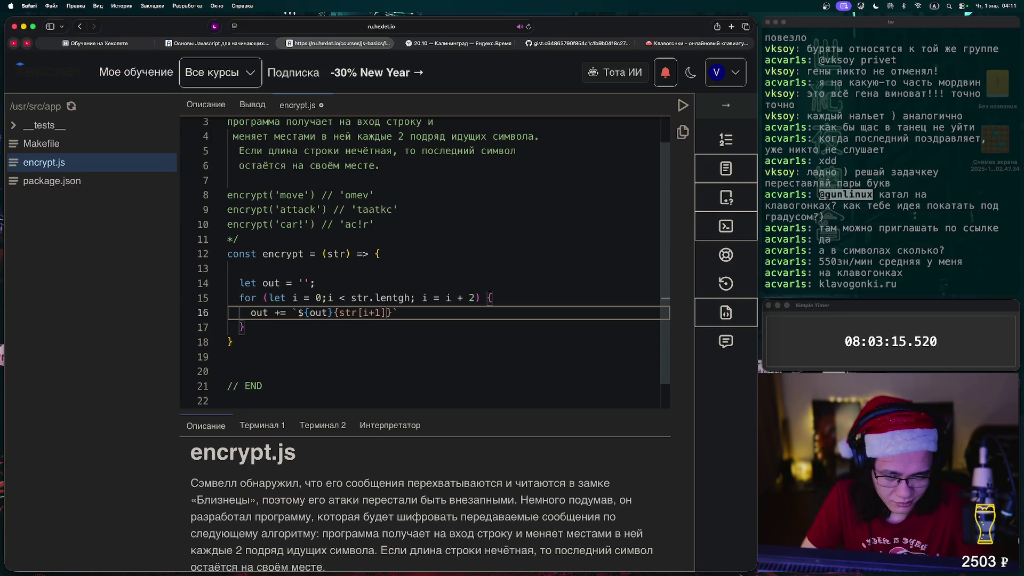
{"action": "type", "text": "{s"}
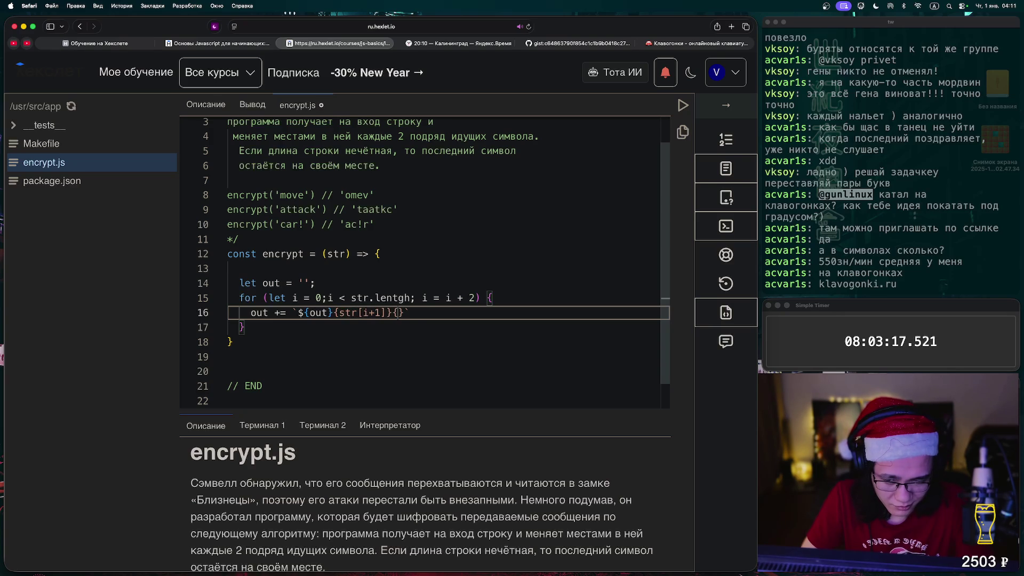
{"action": "type", "text": "tr[i"}
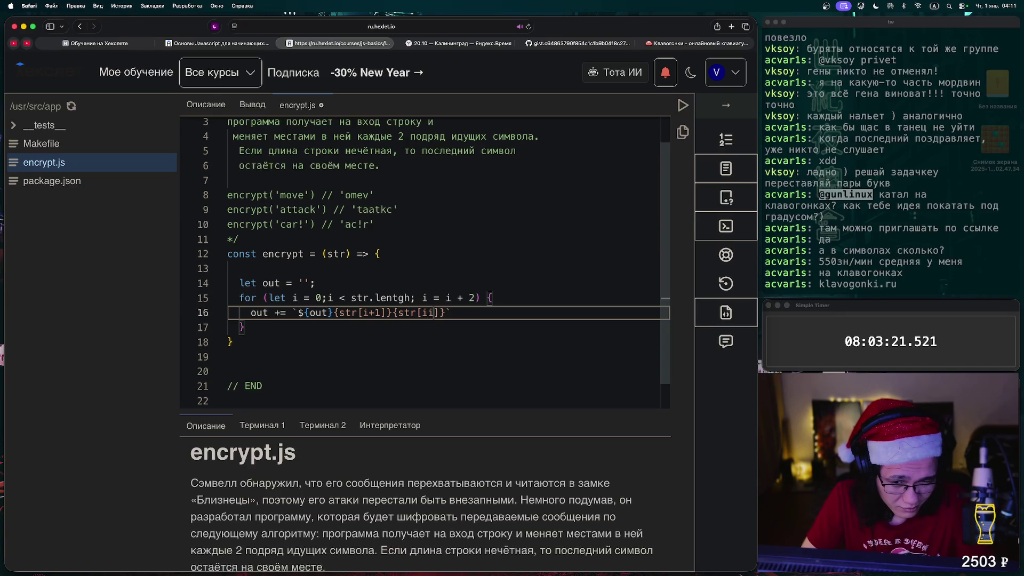
{"action": "key", "text": "alt+Left"}
{"action": "key", "text": "alt+Left"}
{"action": "key", "text": "alt+Left"}
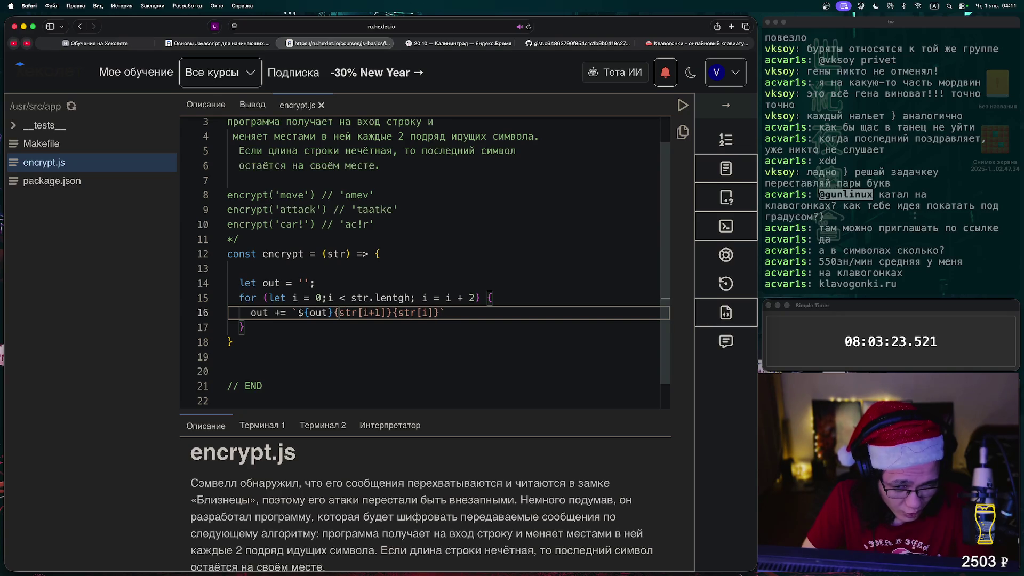
Add the missing $ before {str[i+1]}, then put `return out` after the loop's closing brace.
{"action": "type", "text": "$"}
{"action": "key", "text": "Down"}
{"action": "type", "text": "\\"}
{"action": "key", "text": "Return"}
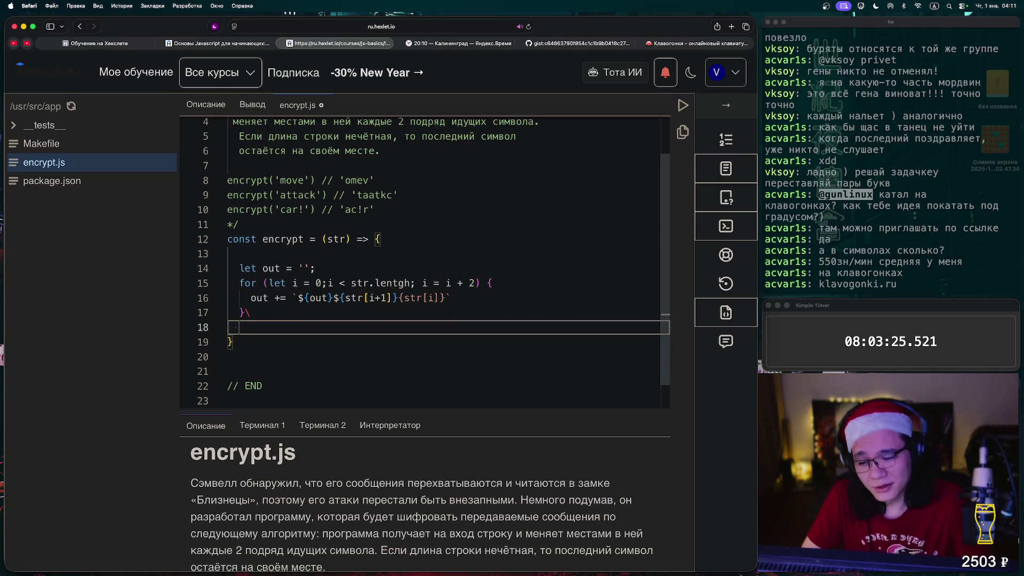
{"action": "type", "text": "return out"}
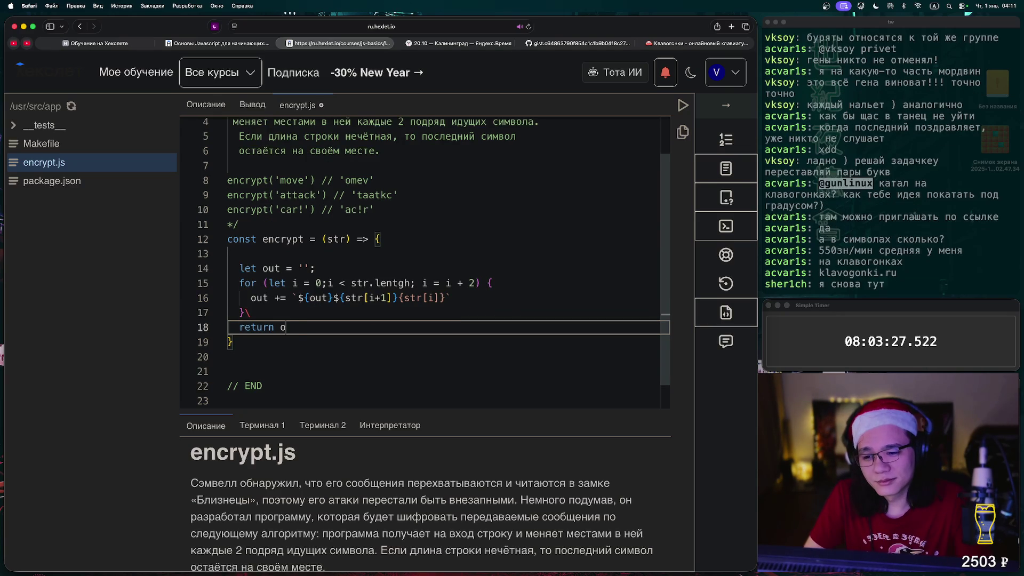
{"action": "key", "text": "Up"}
{"action": "key", "text": "BackSpace"}
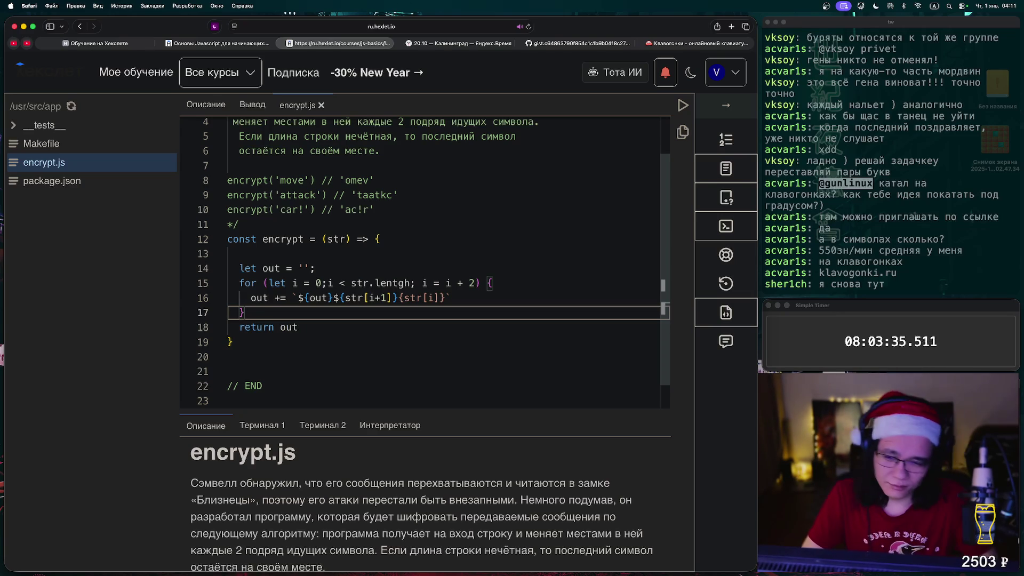
{"action": "key", "text": "Return"}
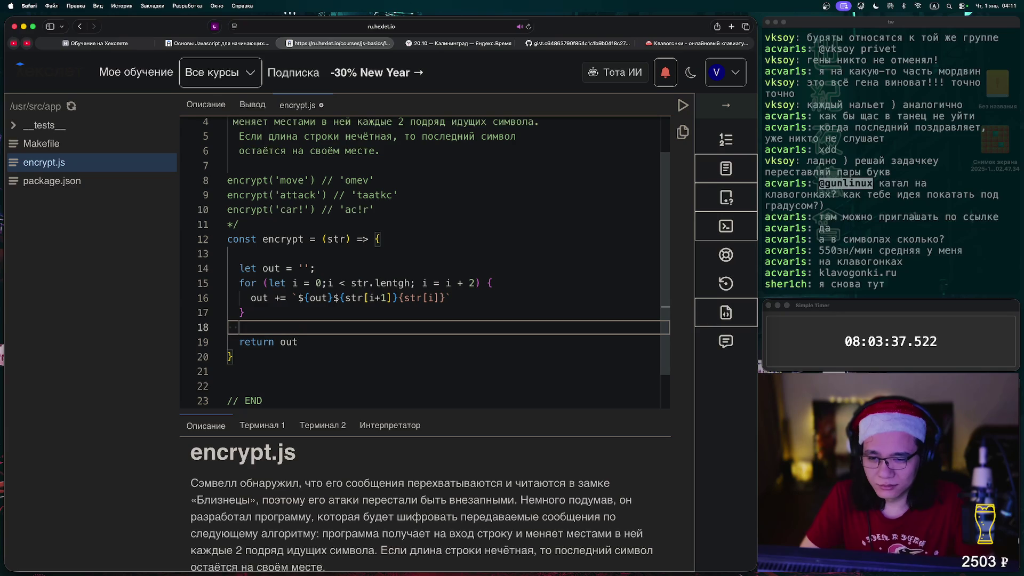
After the loop, add an if (str.length % 2) { block containing the placeholder out += out.
{"action": "type", "text": "if "}
{"action": "type", "text": "str."}
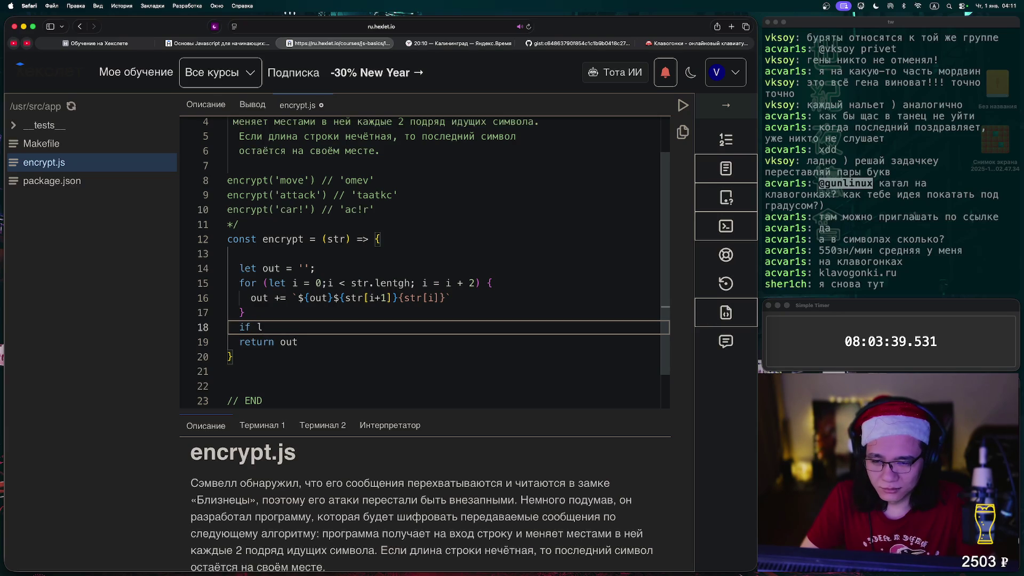
{"action": "type", "text": "leg"}
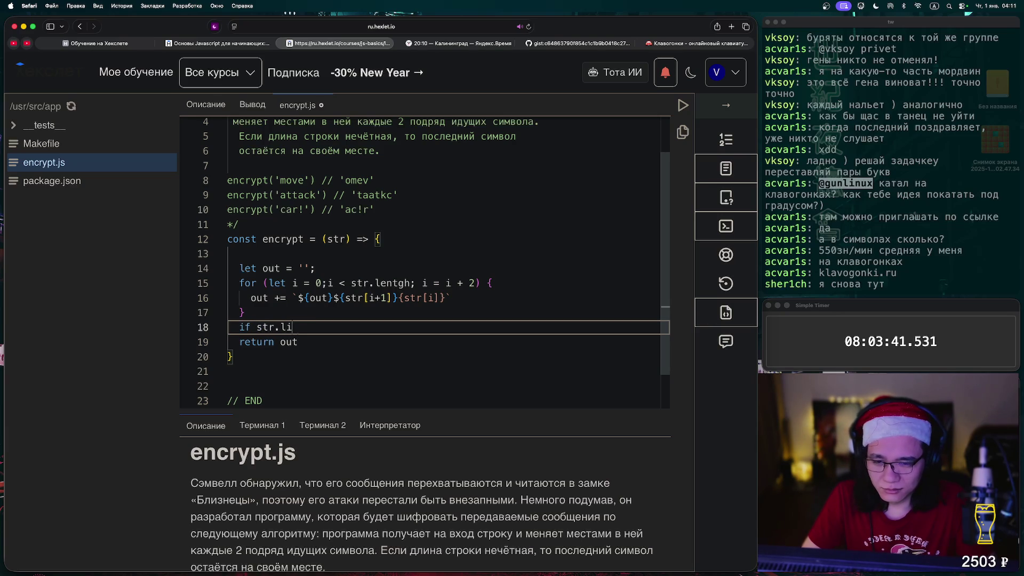
{"action": "key", "text": "BackSpace"}
{"action": "type", "text": "n"}
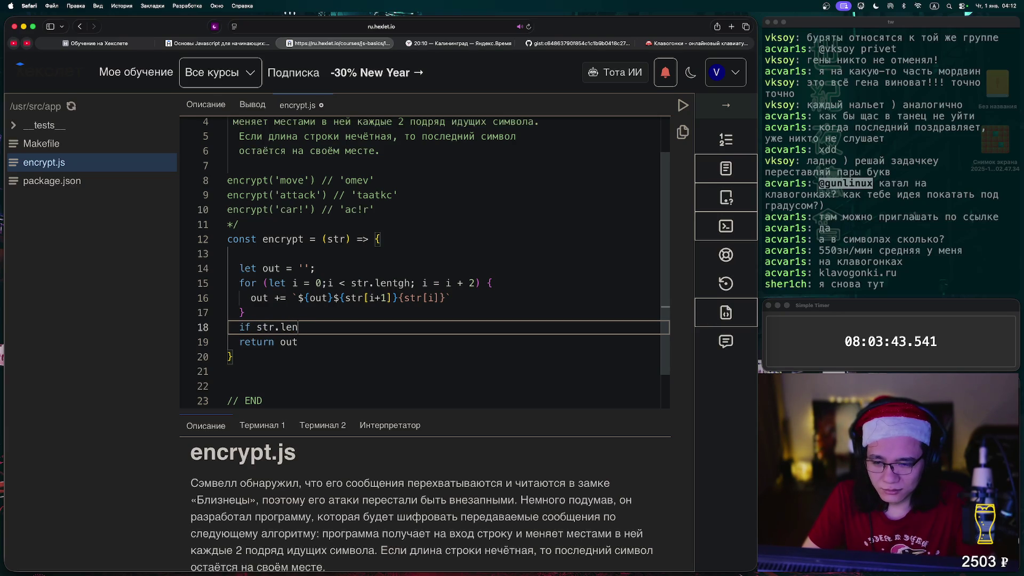
{"action": "type", "text": "gth"}
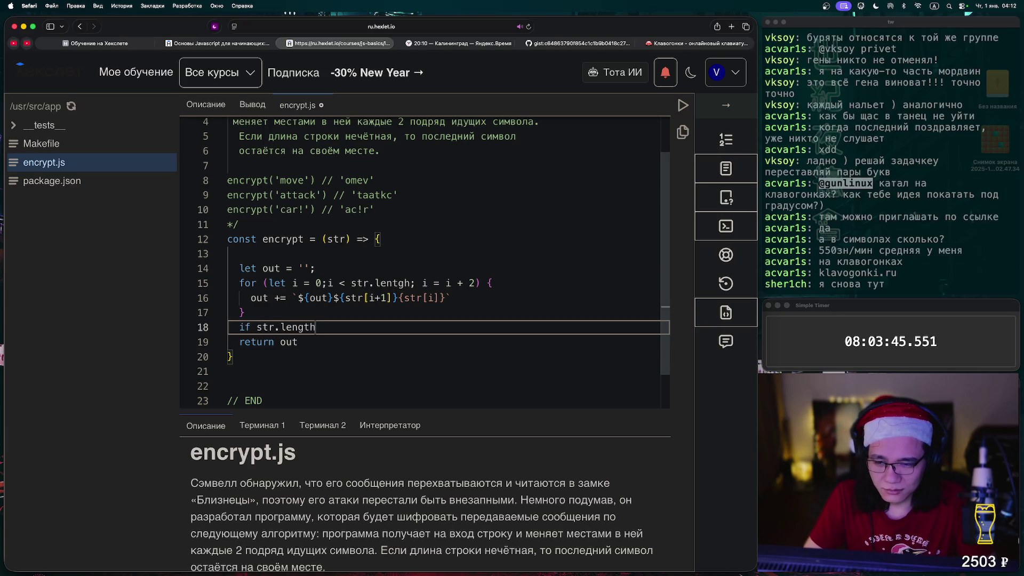
{"action": "type", "text": " % 2"}
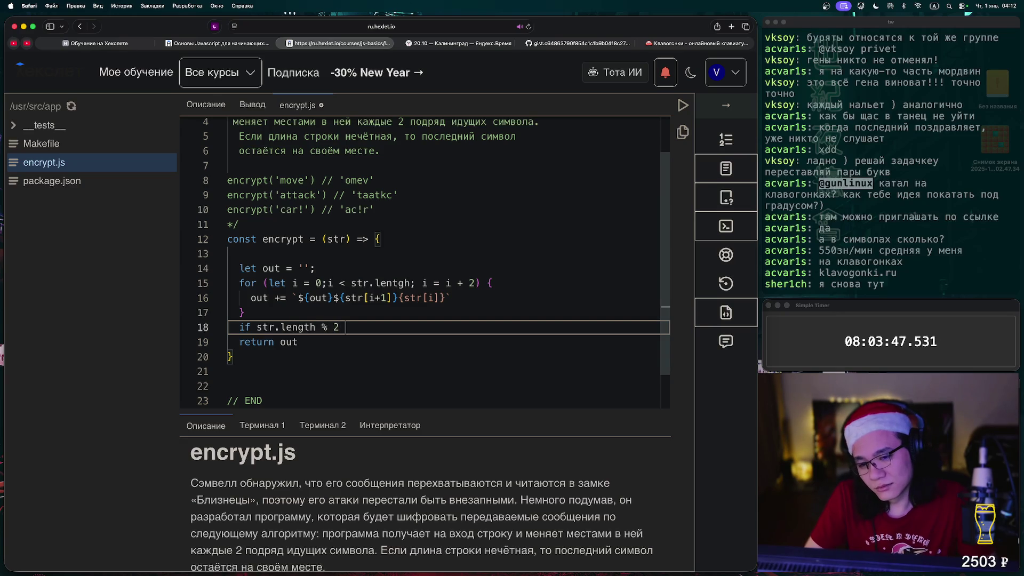
{"action": "type", "text": ")"}
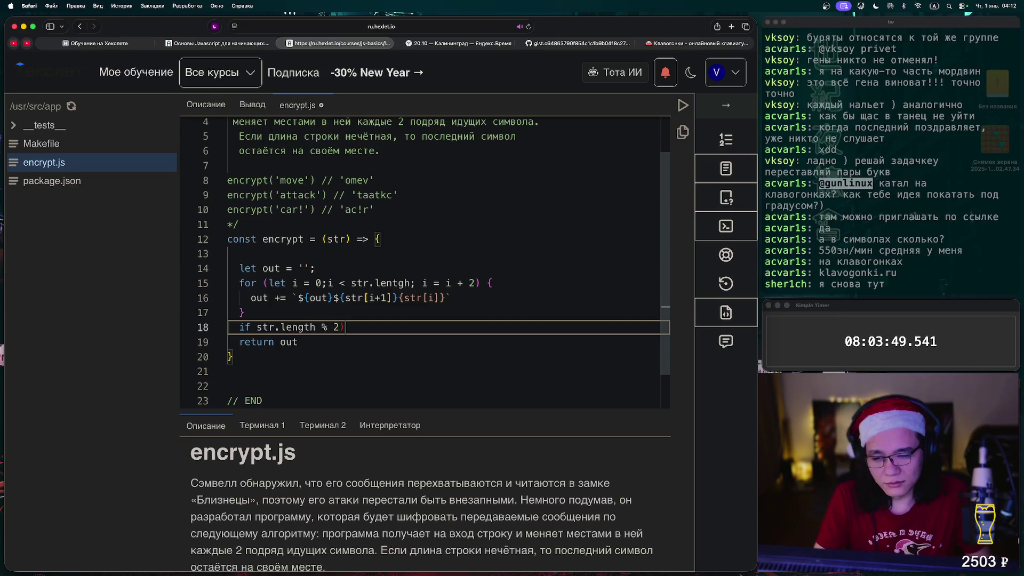
{"action": "left_click", "coordinate": [251, 327]}
{"action": "type", "text": "("}
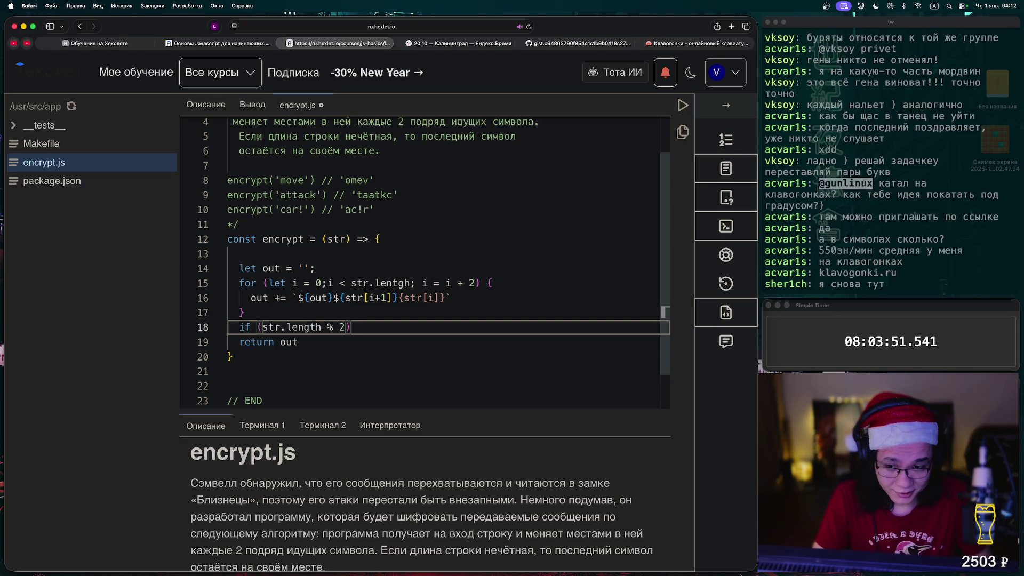
{"action": "key", "text": "End"}
{"action": "type", "text": "{"}
{"action": "key", "text": "Return"}
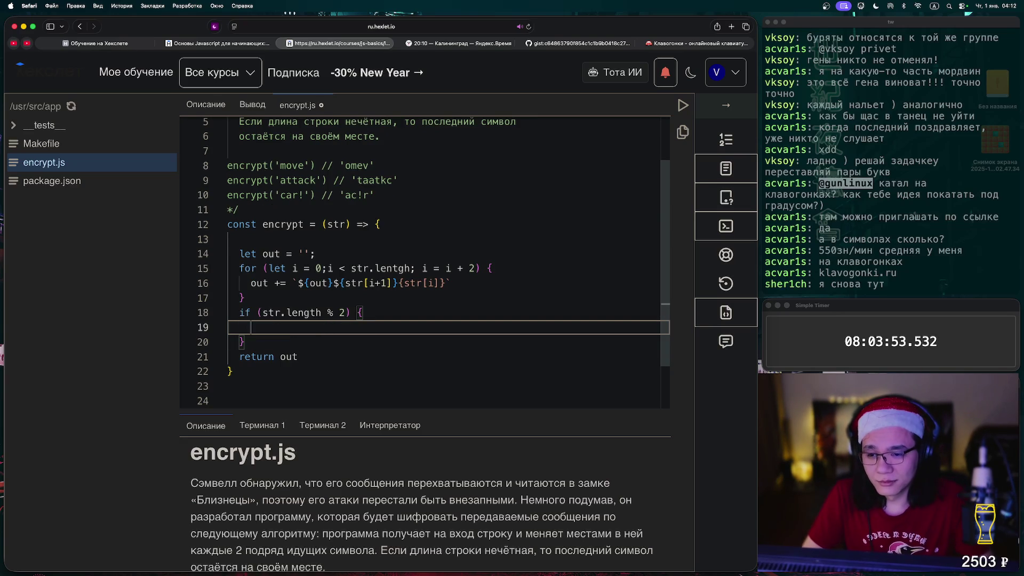
{"action": "type", "text": "out += "}
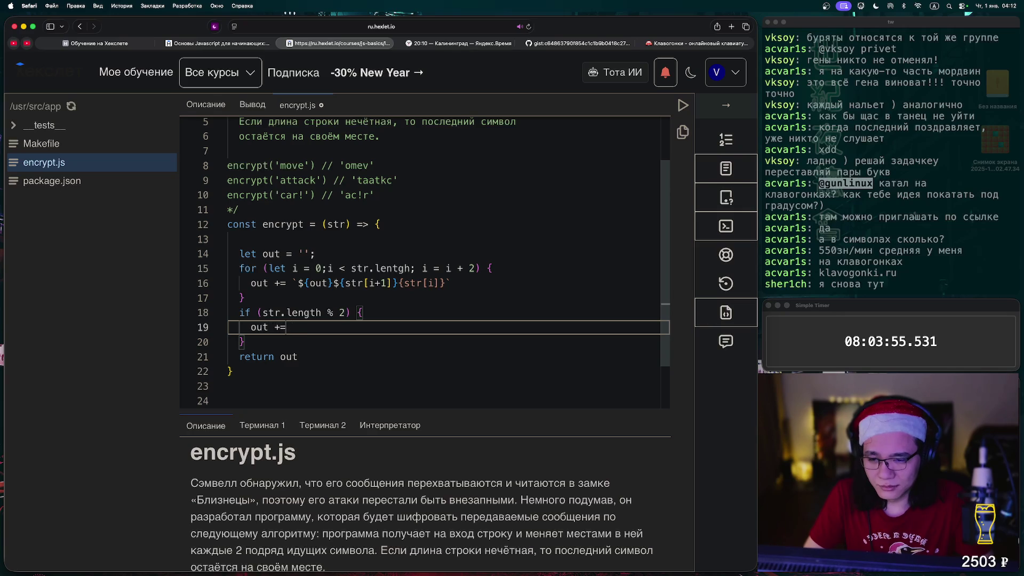
{"action": "type", "text": "out"}
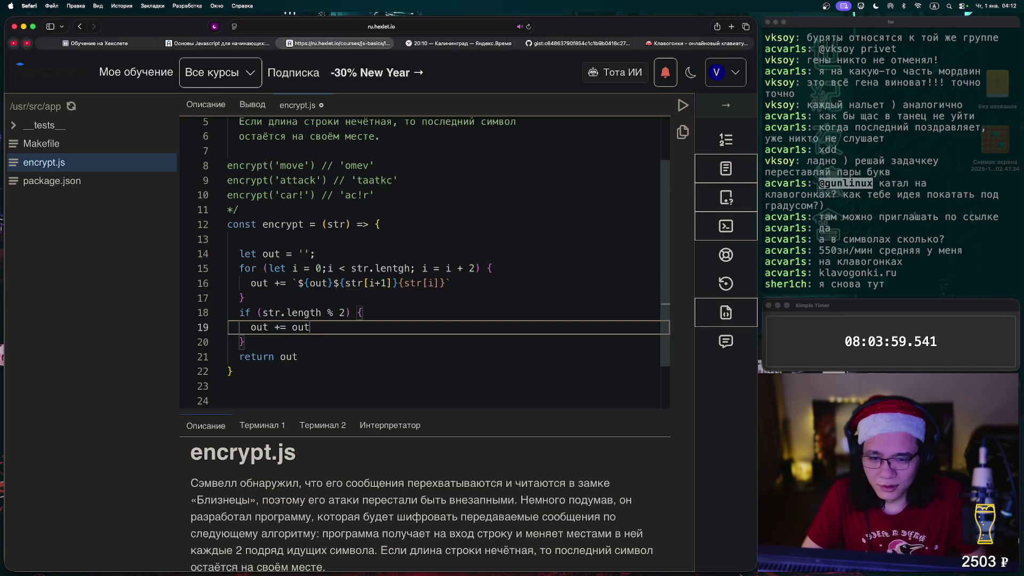
{"action": "left_click_drag", "start_coordinate": [292, 283], "coordinate": [451, 283]}
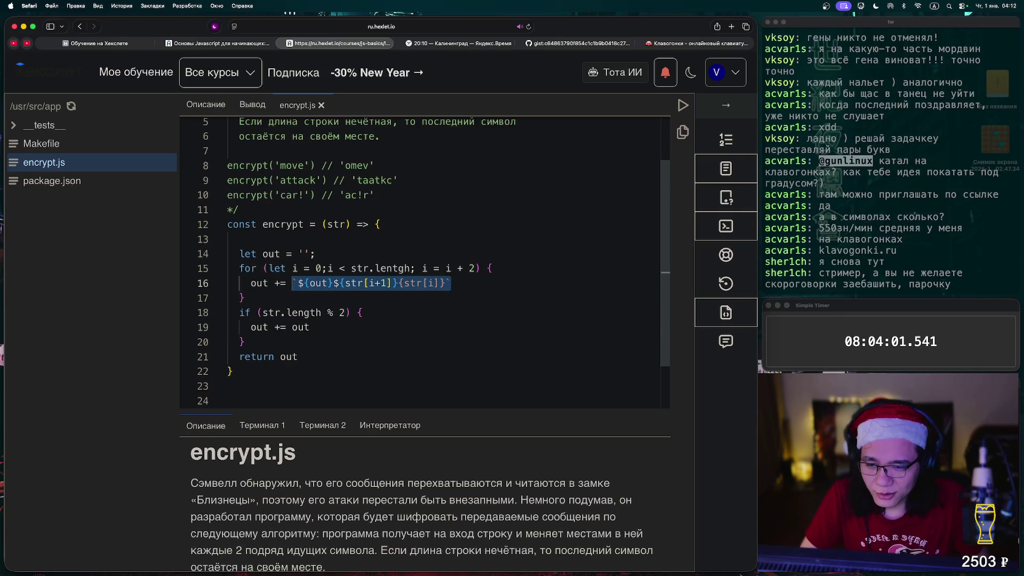
Replace the if-block placeholder with the template `${out}{str[i]}` and add $ before {str[i]} on line 16.
{"action": "key", "text": "super+c"}
{"action": "left_click", "coordinate": [309, 327]}
{"action": "key", "text": "BackSpace"}
{"action": "key", "text": "BackSpace"}
{"action": "key", "text": "BackSpace"}
{"action": "key", "text": "super+v"}
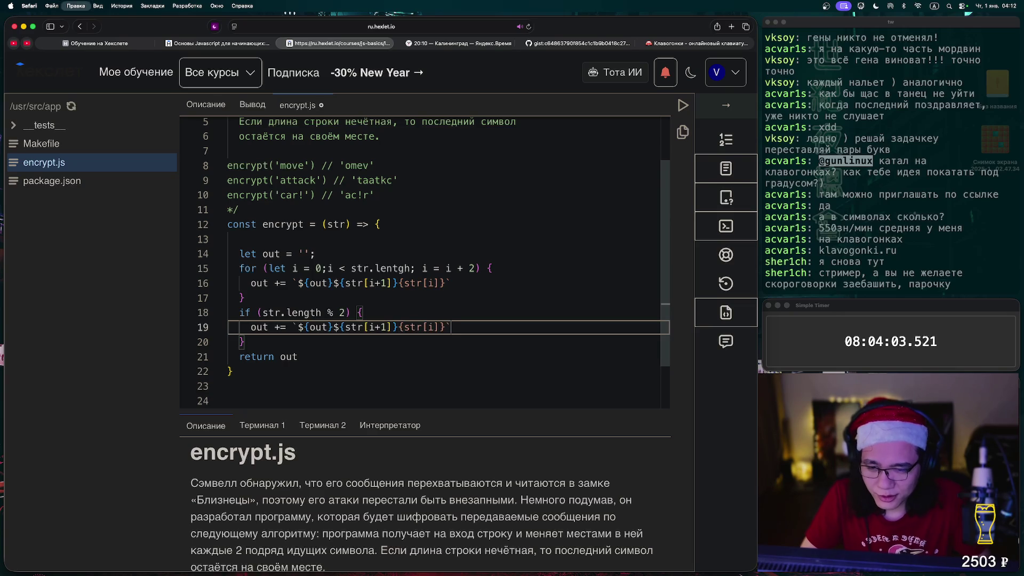
{"action": "left_click_drag", "start_coordinate": [398, 327], "coordinate": [315, 327]}
{"action": "key", "text": "BackSpace"}
{"action": "key", "text": "BackSpace"}
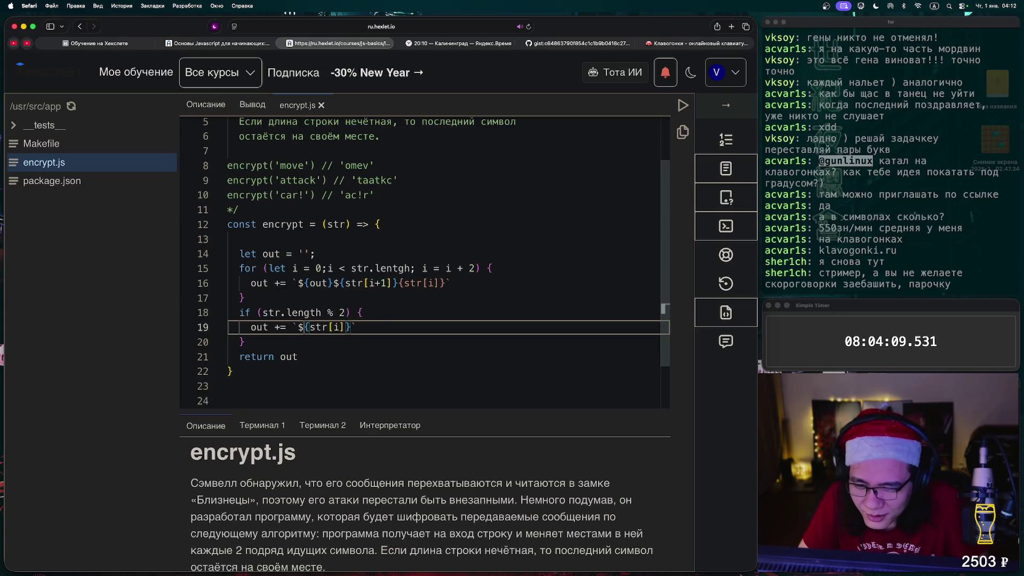
{"action": "type", "text": "{"}
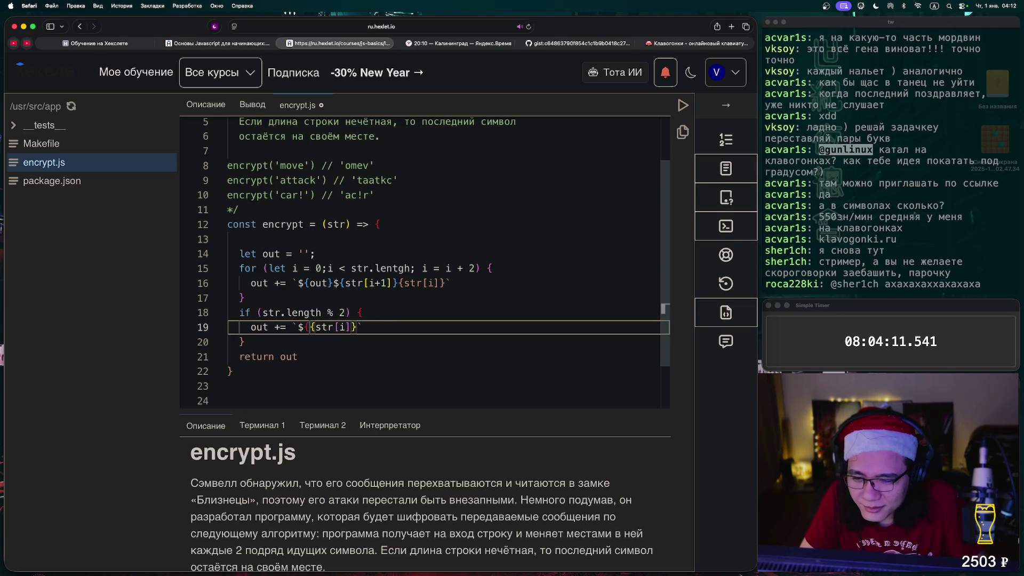
{"action": "type", "text": "out}"}
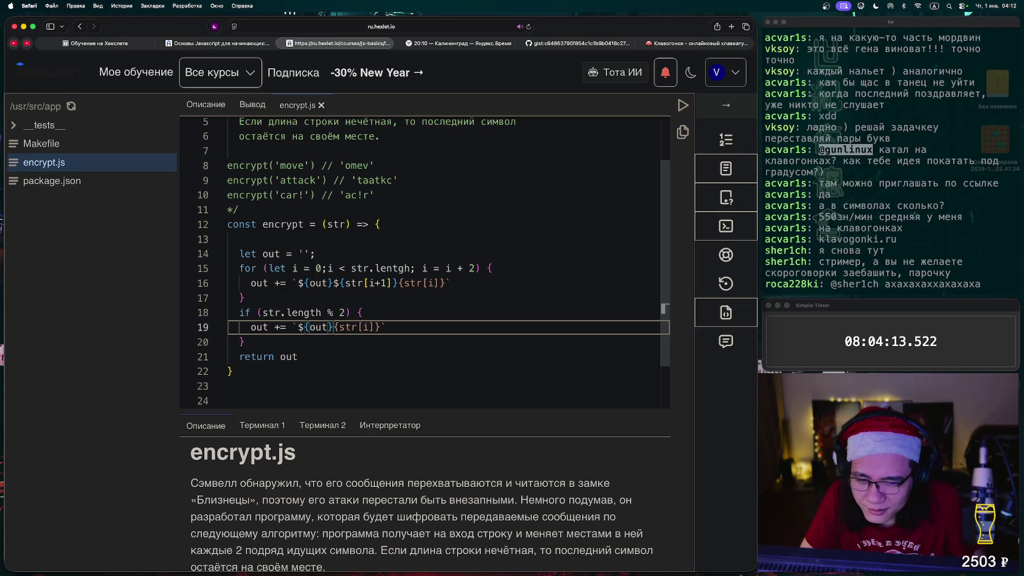
{"action": "left_click", "coordinate": [398, 282]}
{"action": "type", "text": "$"}
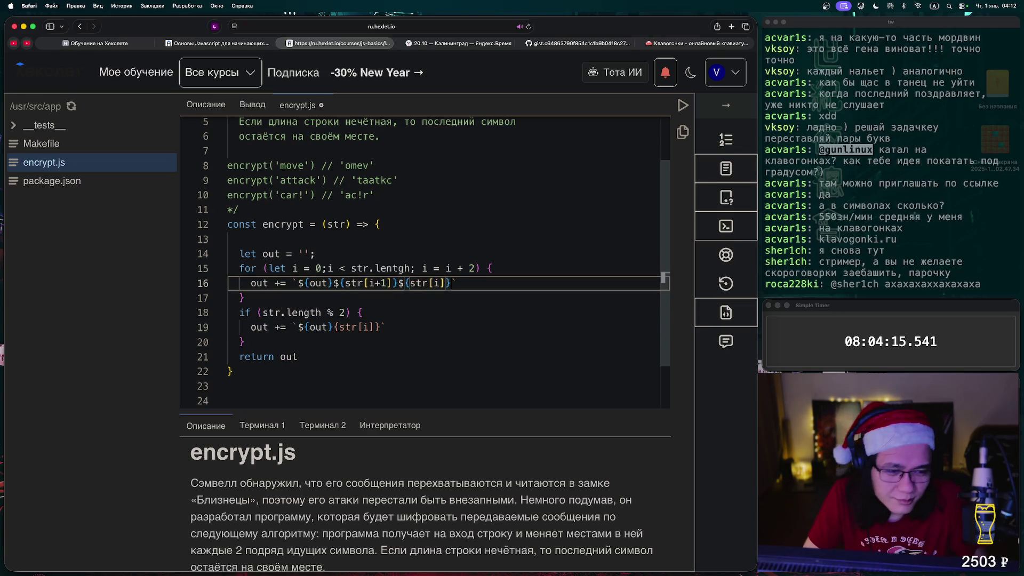
{"action": "key", "text": "Down"}
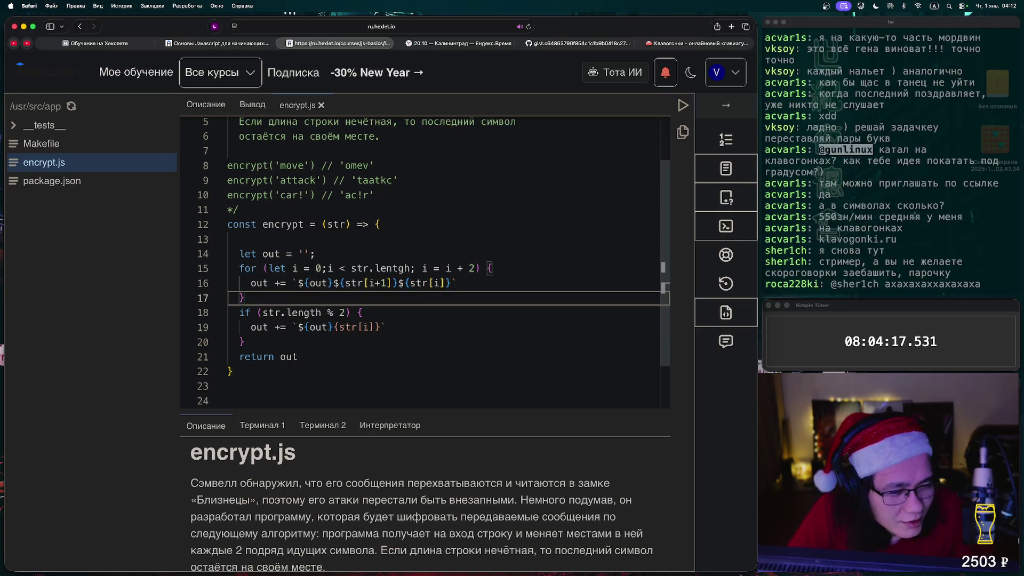
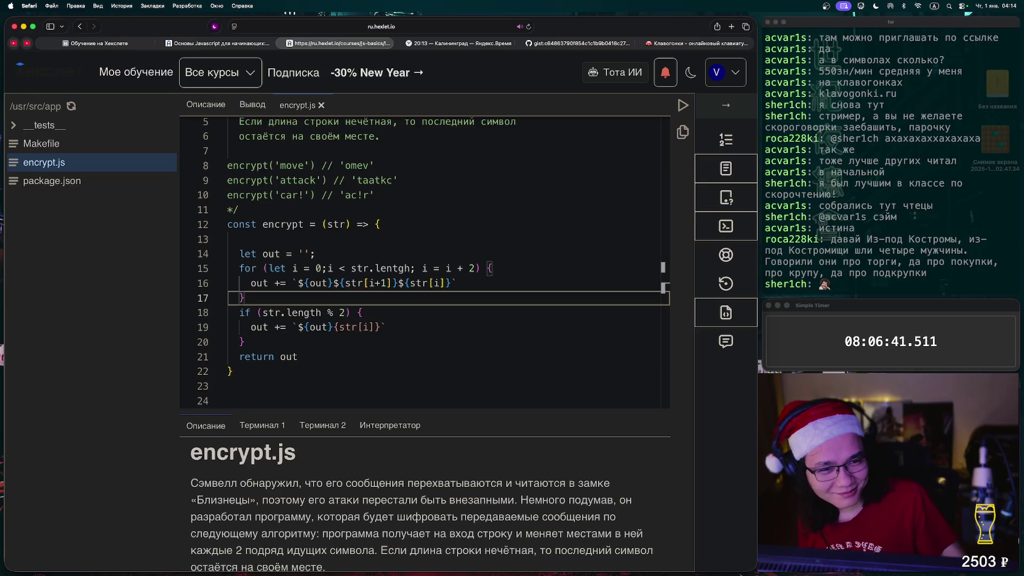
Run the encrypt tests, which fail on 'attack', then switch to the Yandex Time clocks tab.
{"action": "left_click", "coordinate": [683, 106]}
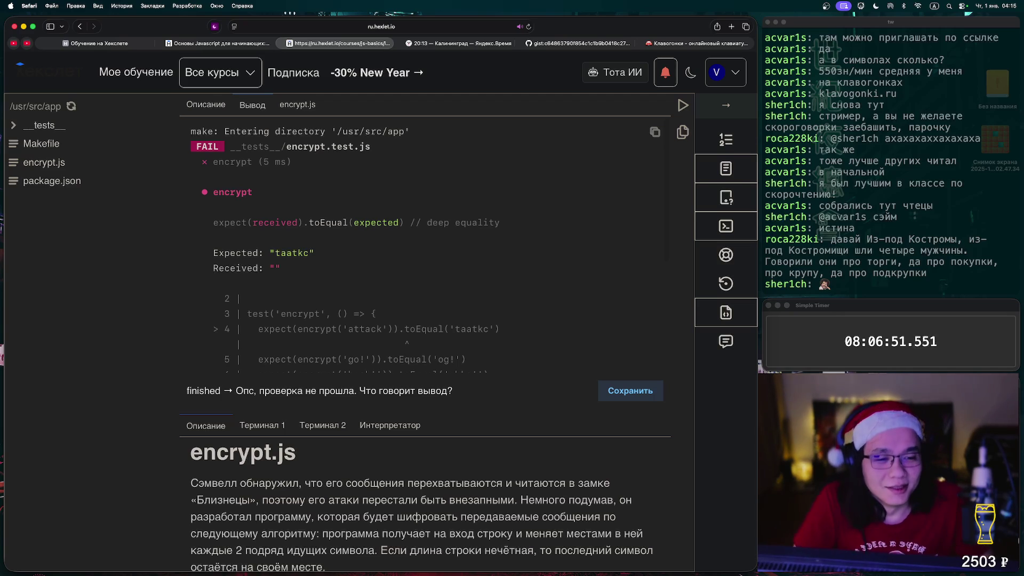
{"action": "key", "text": "ctrl+Tab"}
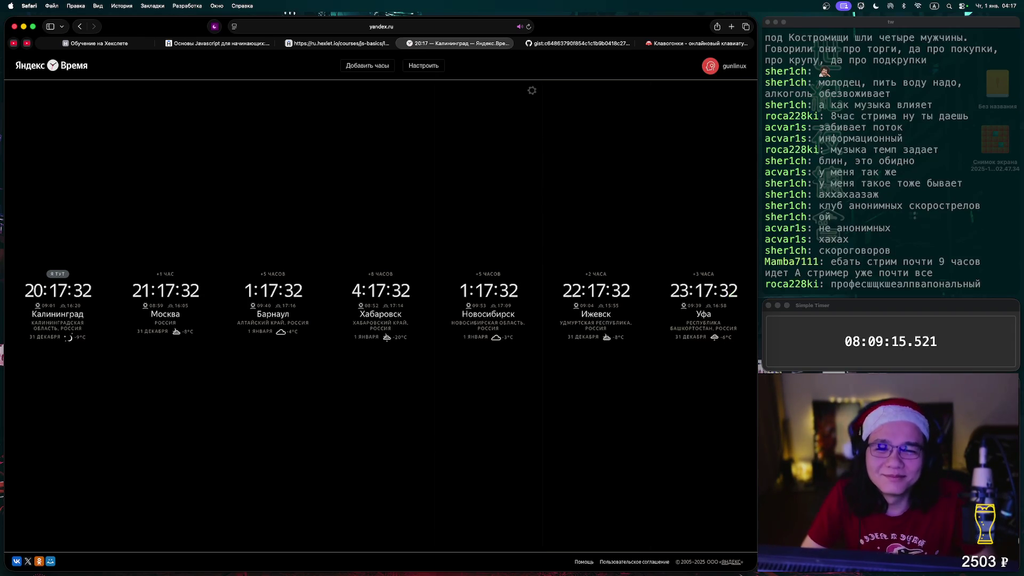
Close the gist tab and return to the Hexlet lesson, which expects 'taatkc' but gets an empty string.
{"action": "key", "text": "ctrl+Tab"}
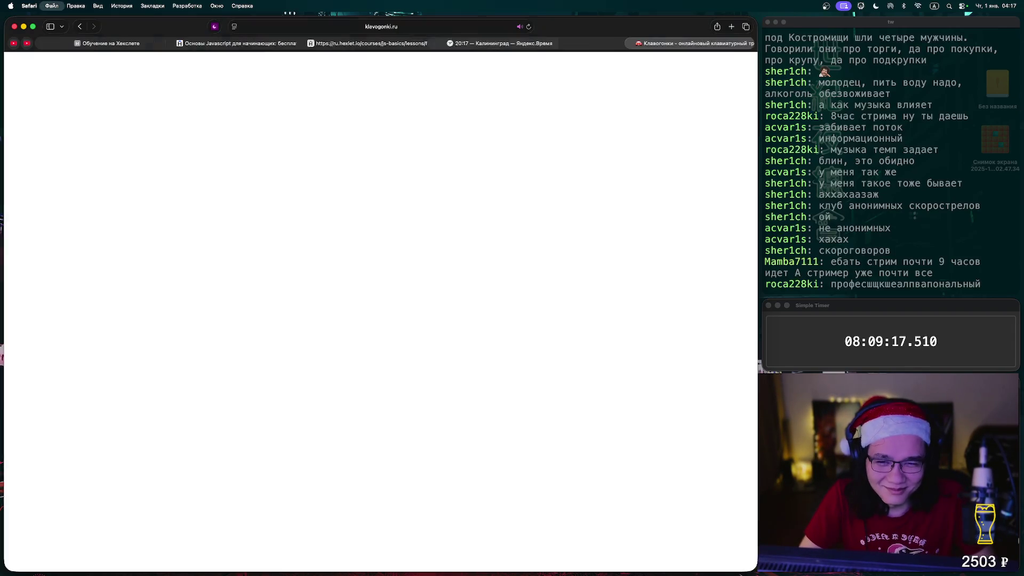
{"action": "key", "text": "super+w"}
{"action": "key", "text": "ctrl+shift+Tab"}
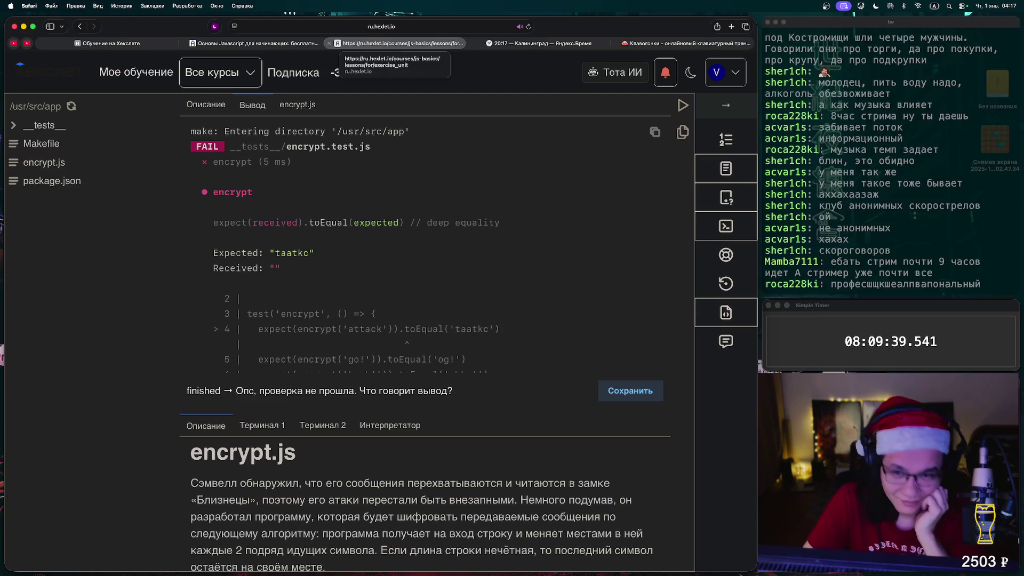
Bring back the encrypt.js code, put the caret in 'lentgh' on line 15, then switch to Klavogonki.
{"action": "mouse_move", "coordinate": [251, 43]}
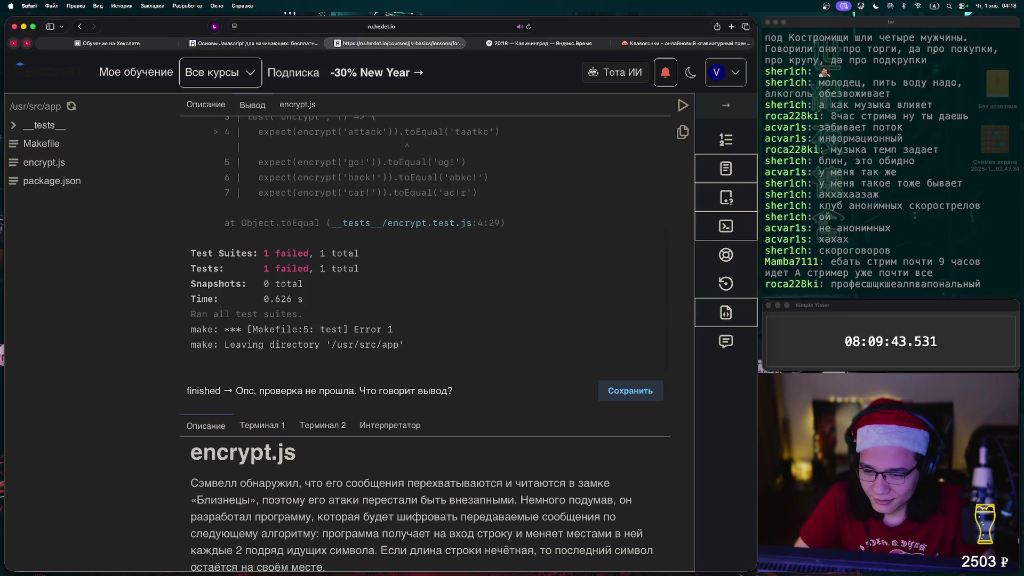
{"action": "scroll", "coordinate": [424, 240], "scroll_direction": "up", "scroll_amount": 5}
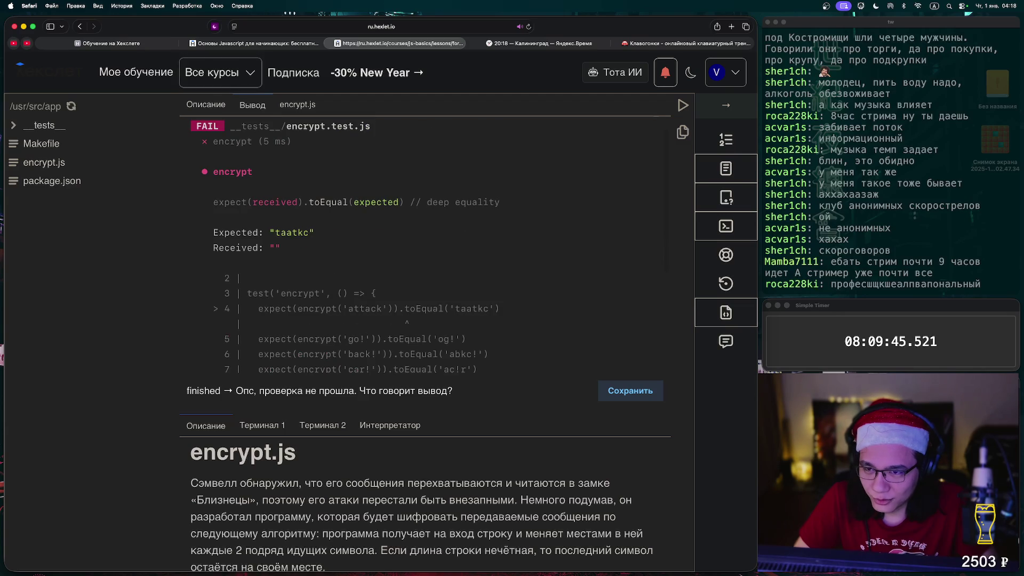
{"action": "left_click", "coordinate": [229, 43]}
{"action": "left_click", "coordinate": [399, 43]}
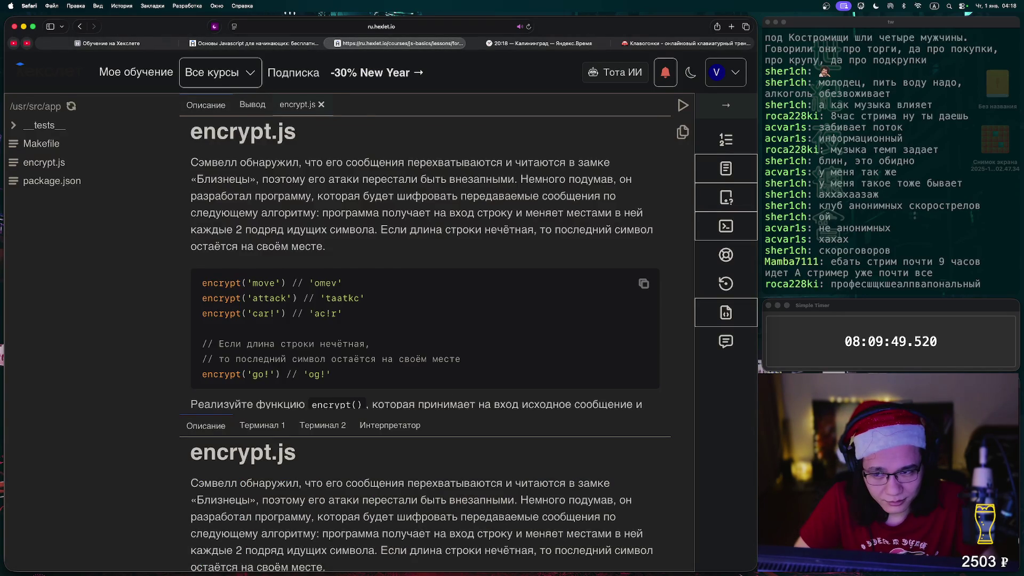
{"action": "left_click", "coordinate": [44, 162]}
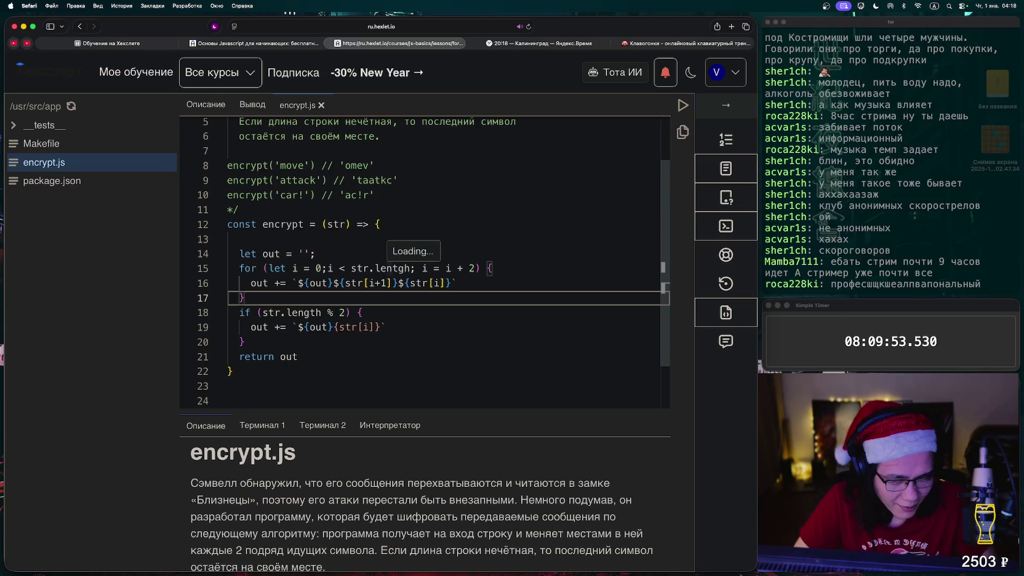
{"action": "left_click", "coordinate": [399, 268]}
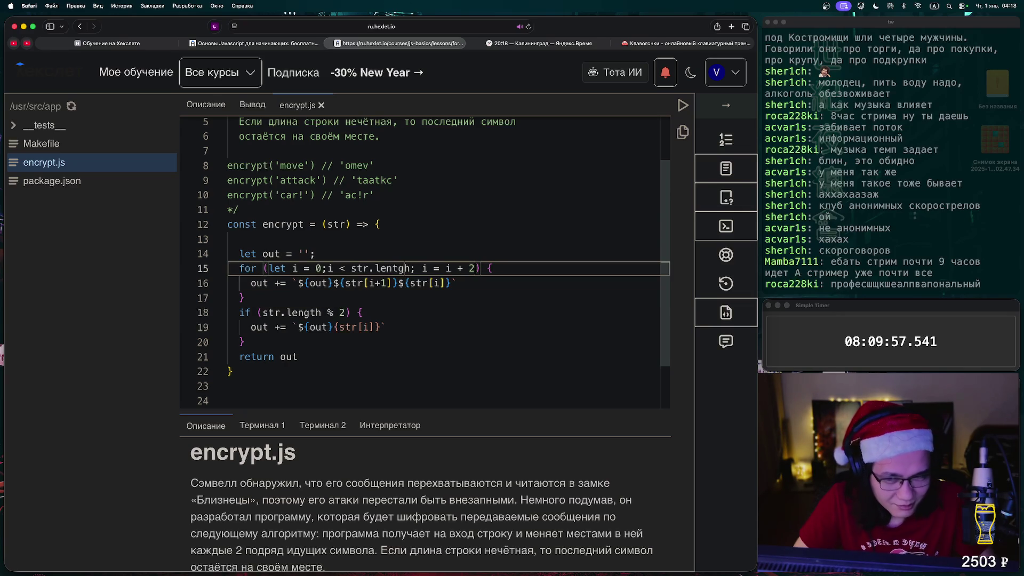
{"action": "left_click", "coordinate": [689, 43]}
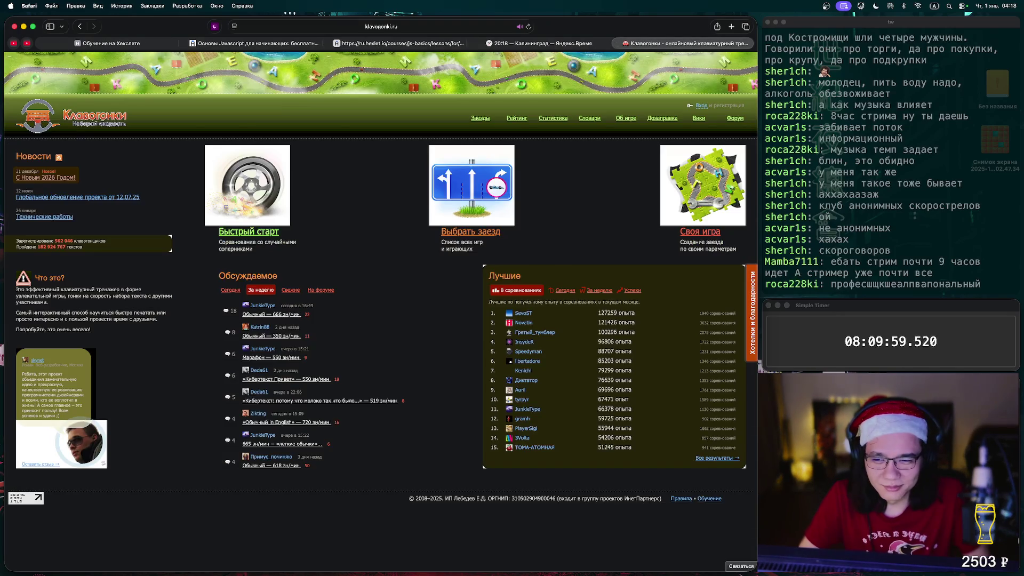
Search DuckDuckGo for 'str lenrgrht javascript' in a new tab, then go back to the encrypt.js lesson.
{"action": "key", "text": "super+t"}
{"action": "type", "text": "str "}
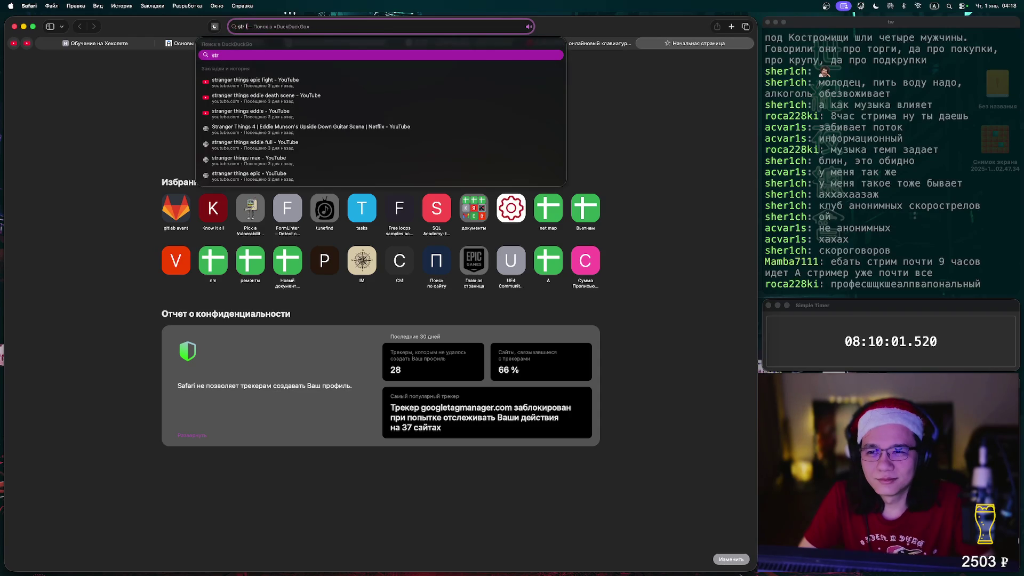
{"action": "type", "text": "lenrgrht"}
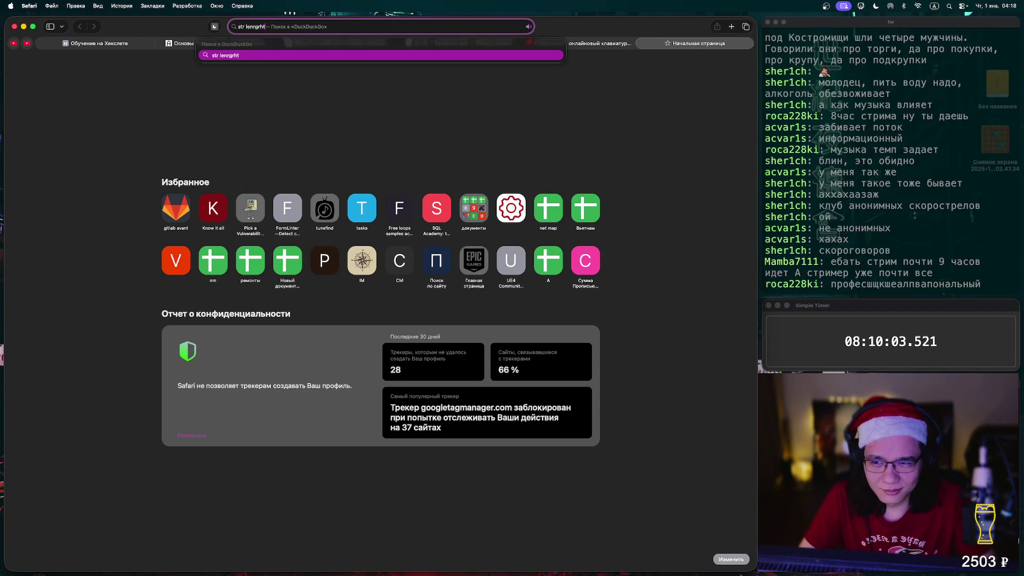
{"action": "type", "text": " java"}
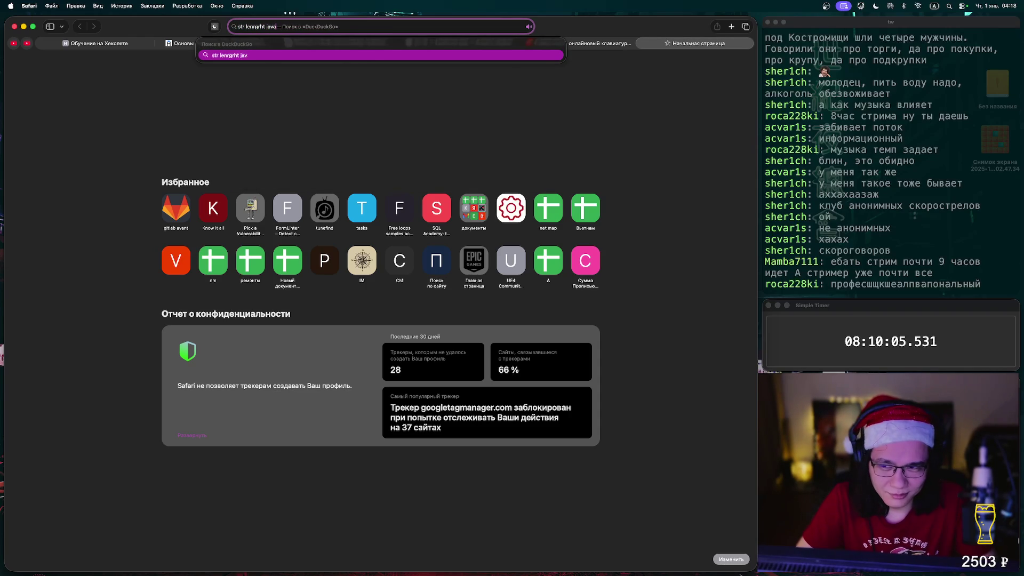
{"action": "type", "text": "script"}
{"action": "key", "text": "Return"}
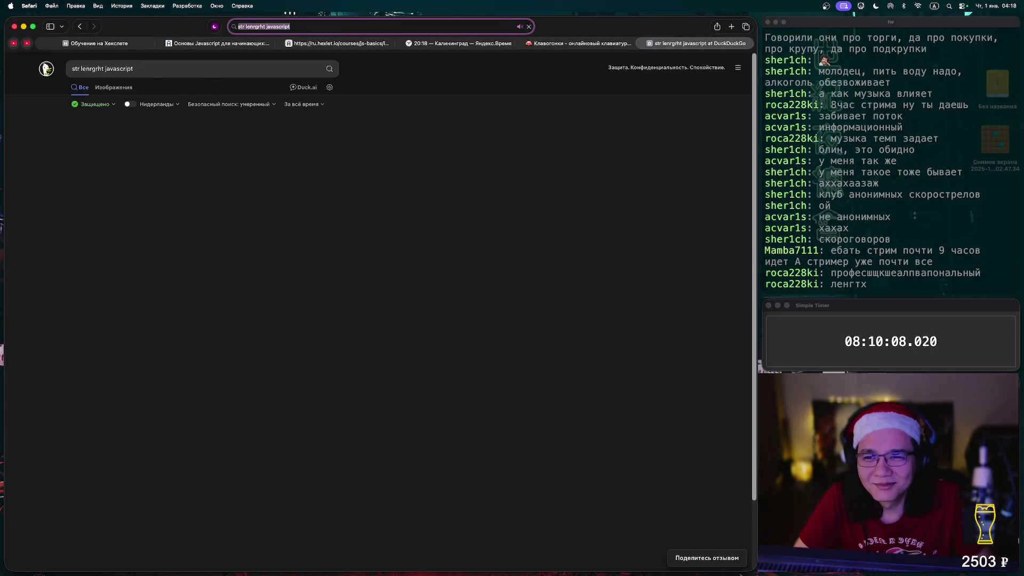
{"action": "left_click", "coordinate": [336, 43]}
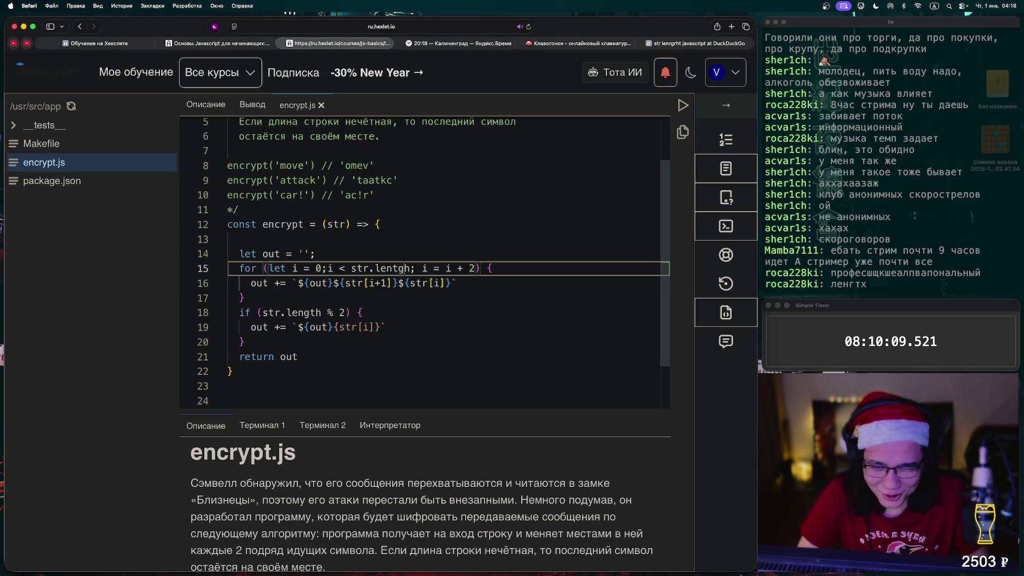
Fix 'lentgh' to 'length' on line 15, save, rerun the still-failing tests, and return to the code.
{"action": "key", "text": "BackSpace"}
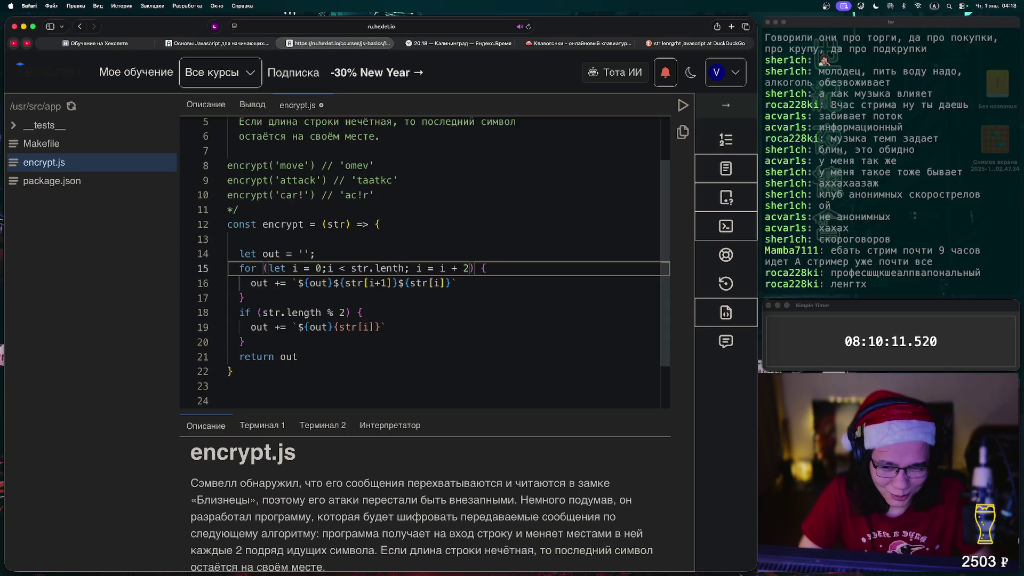
{"action": "type", "text": "g"}
{"action": "key", "text": "super+s"}
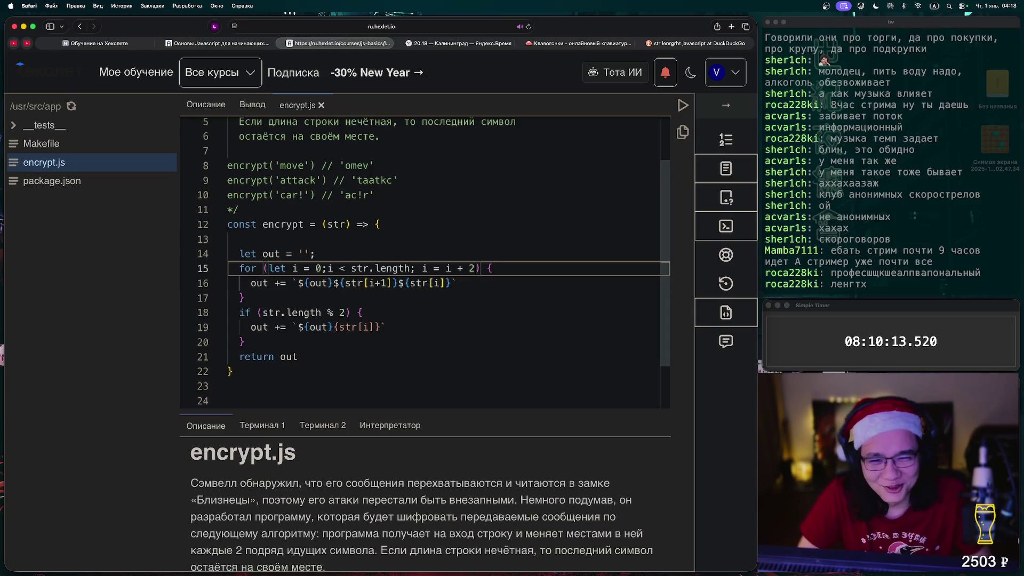
{"action": "left_click", "coordinate": [683, 105]}
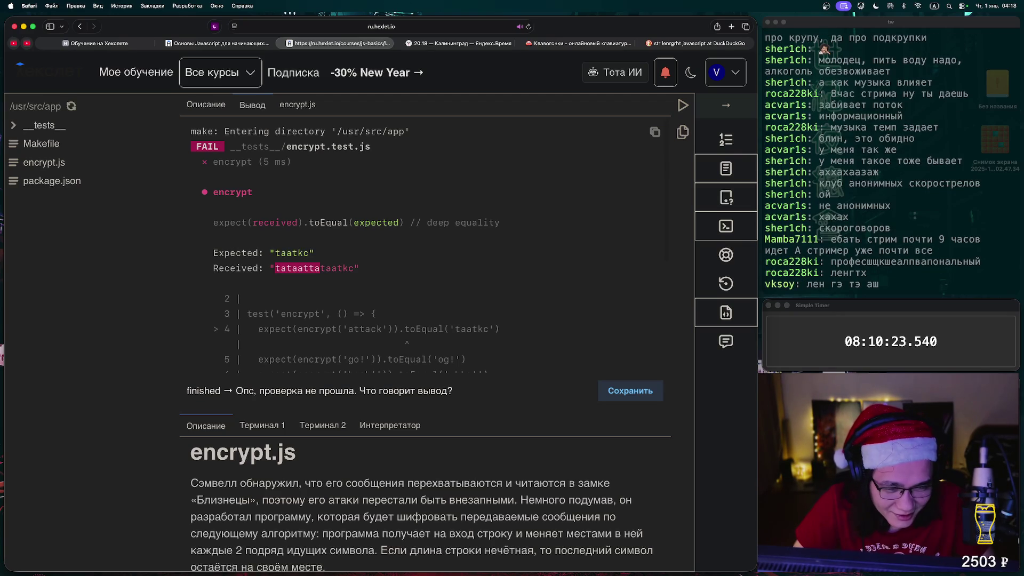
{"action": "left_click", "coordinate": [297, 105]}
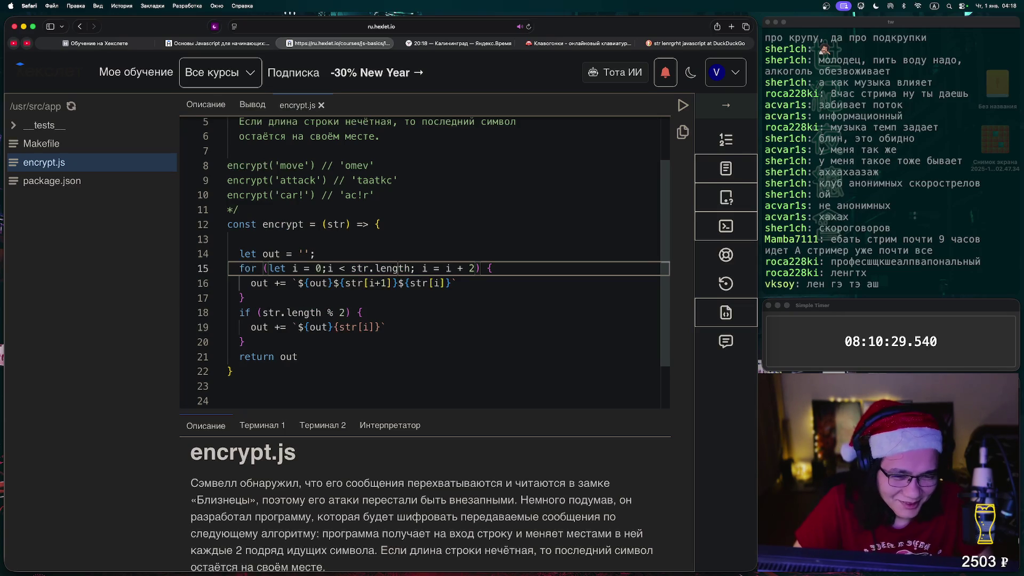
{"action": "mouse_move", "coordinate": [398, 267]}
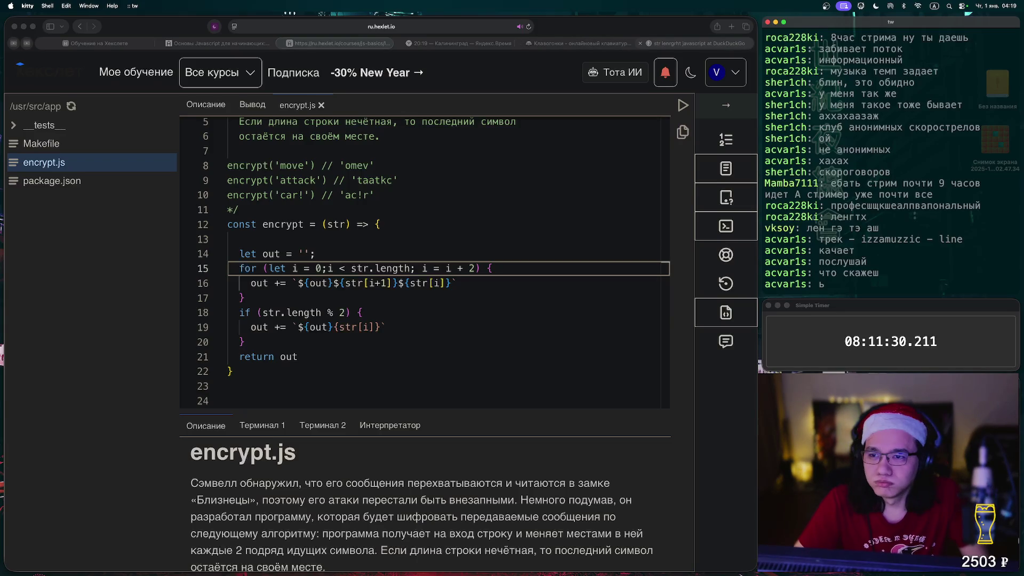
Open the streamer's Twitch chat page in a new tab and select the message naming the track.
{"action": "left_click", "coordinate": [693, 43]}
{"action": "key", "text": "cmd+t"}
{"action": "type", "text": "twitch.tv//"}
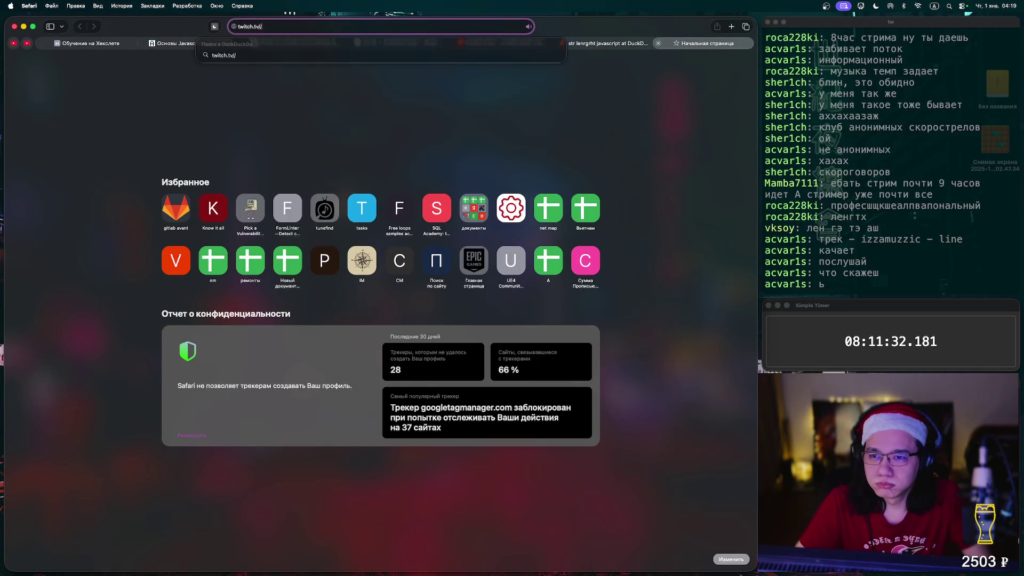
{"action": "key", "text": "BackSpace"}
{"action": "type", "text": "gunlinux/"}
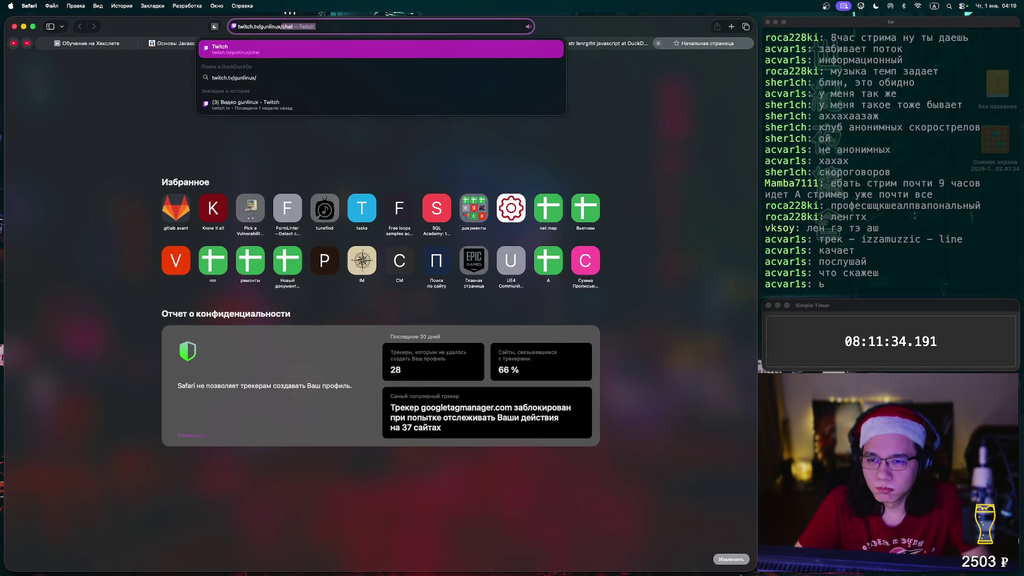
{"action": "key", "text": "Return"}
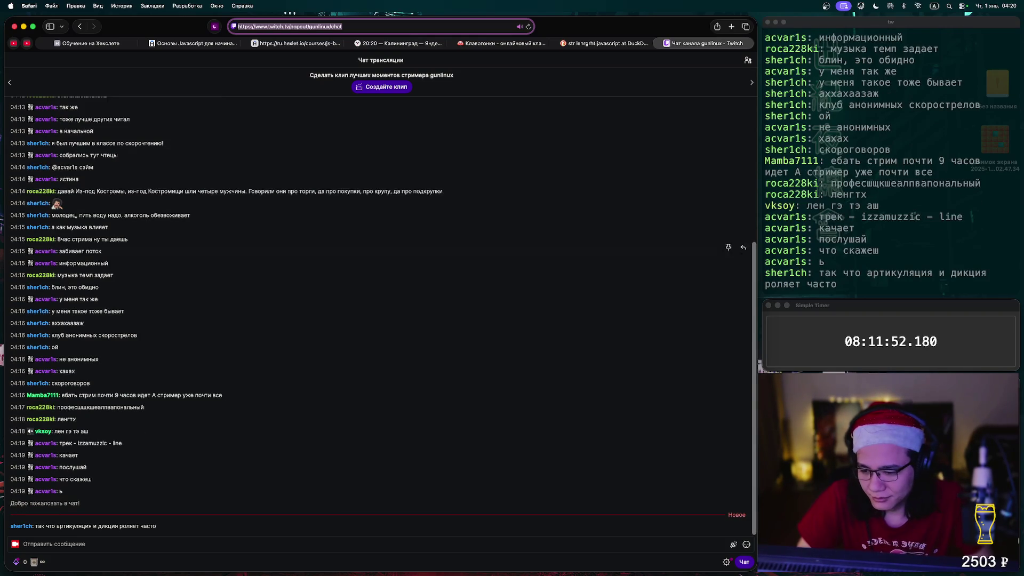
{"action": "scroll", "coordinate": [374, 259], "scroll_direction": "up", "scroll_amount": 3}
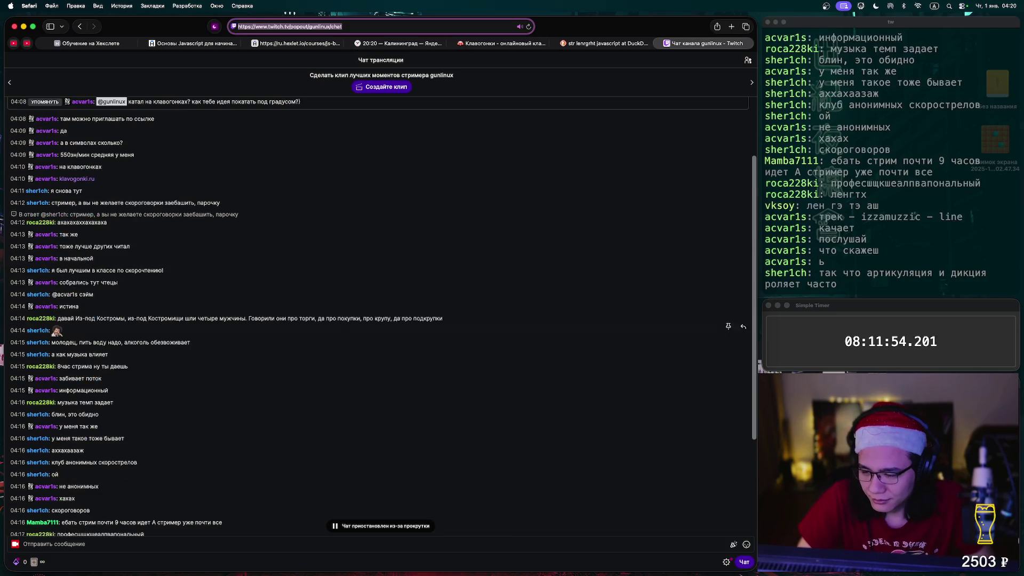
{"action": "scroll", "coordinate": [373, 259], "scroll_direction": "down", "scroll_amount": 3}
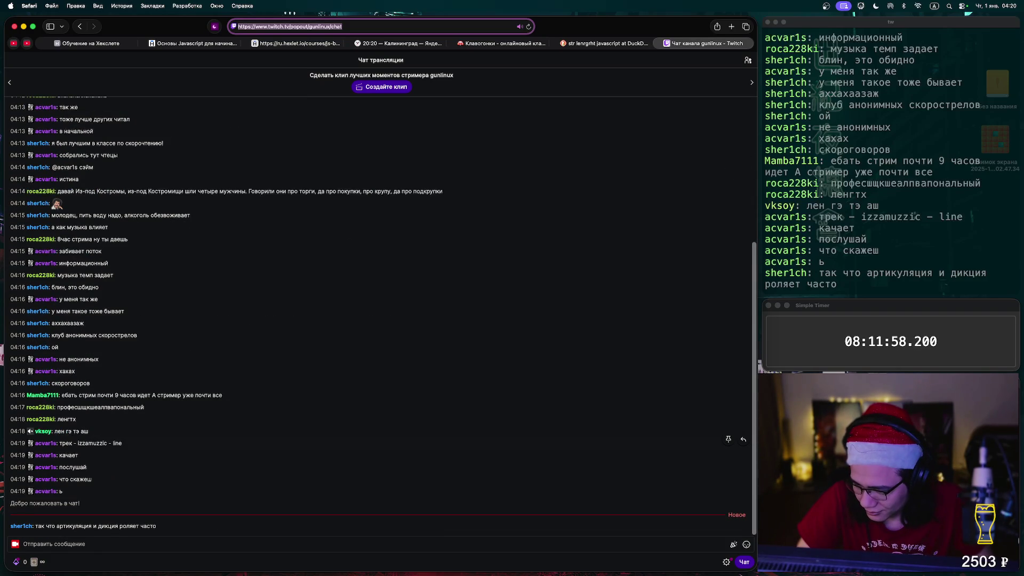
{"action": "left_click_drag", "start_coordinate": [122, 443], "coordinate": [59, 443]}
Return to Safari, open the Hexlet encrypt.js exercise, then move to the Yandex Time world clocks.
{"action": "key", "text": "super+Tab"}
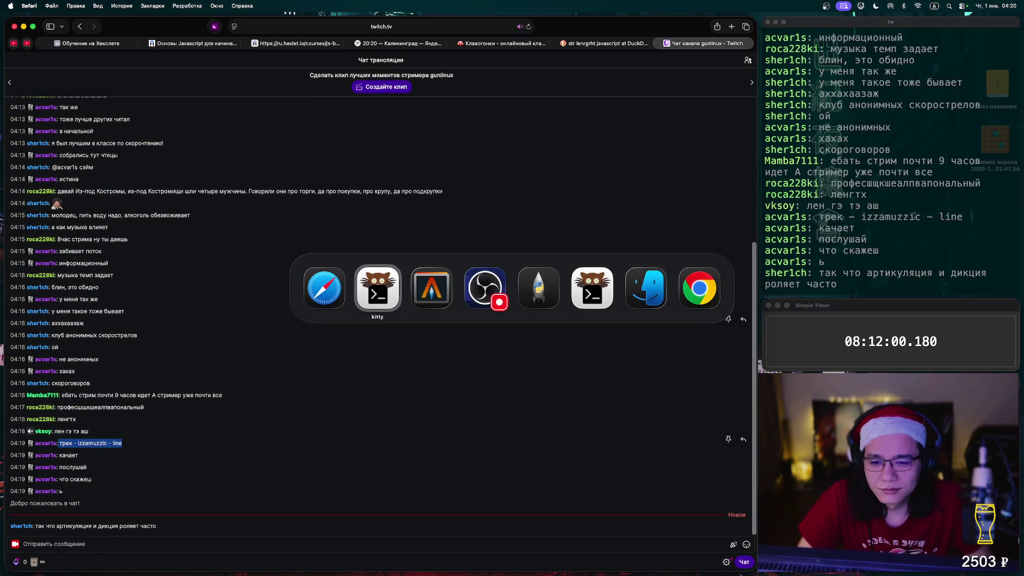
{"action": "key", "text": "super+Tab"}
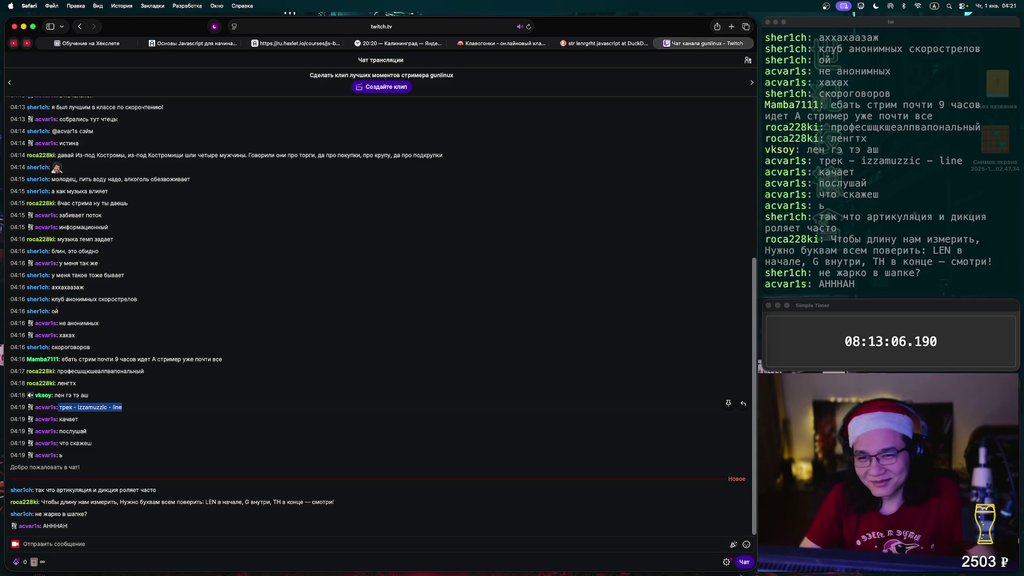
{"action": "left_click", "coordinate": [296, 43]}
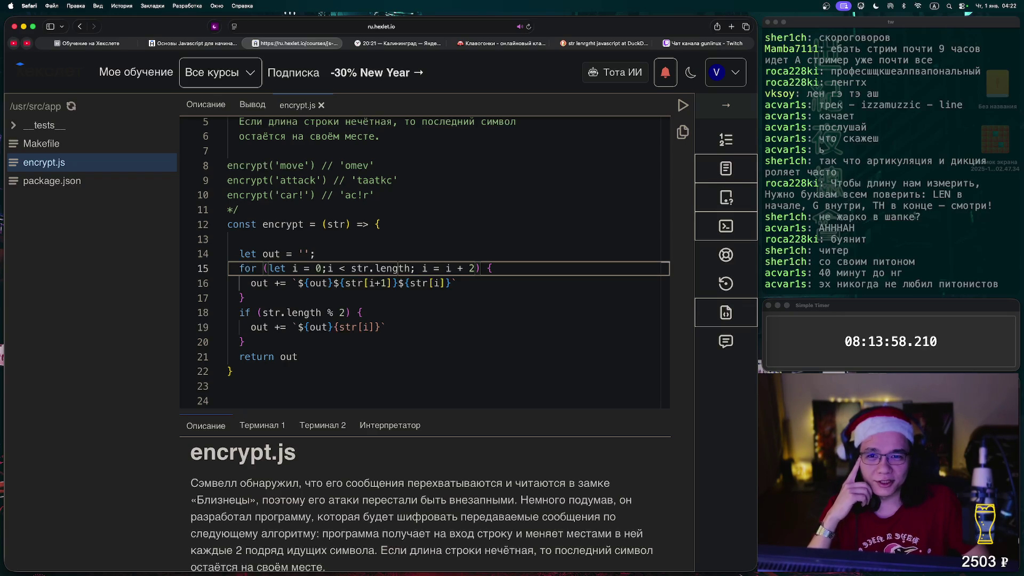
{"action": "key", "text": "ctrl+Tab"}
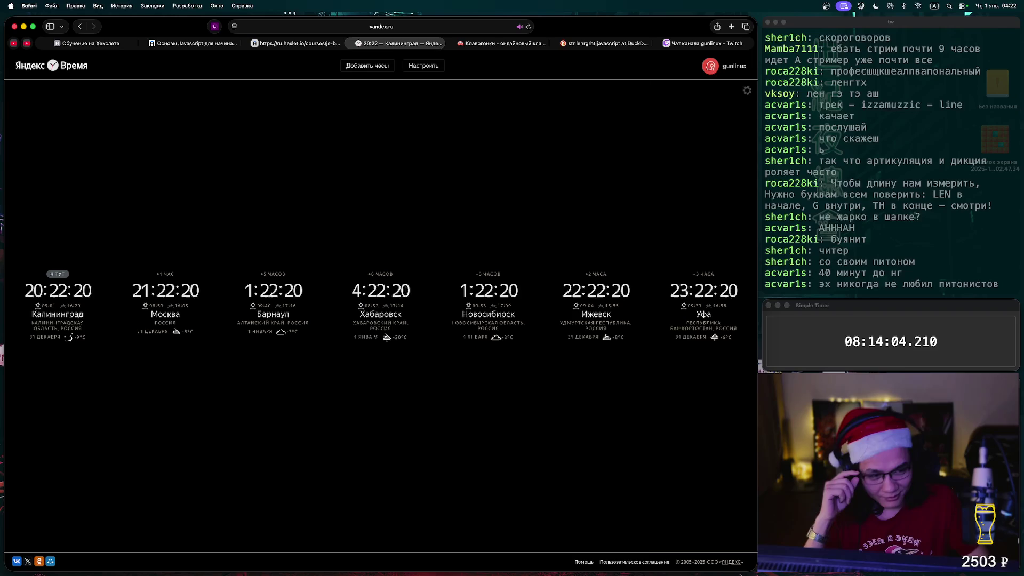
Cycle from Klavogonki to the Hexlet encrypt.js tab and place the caret at the end of line 14.
{"action": "left_click", "coordinate": [501, 43]}
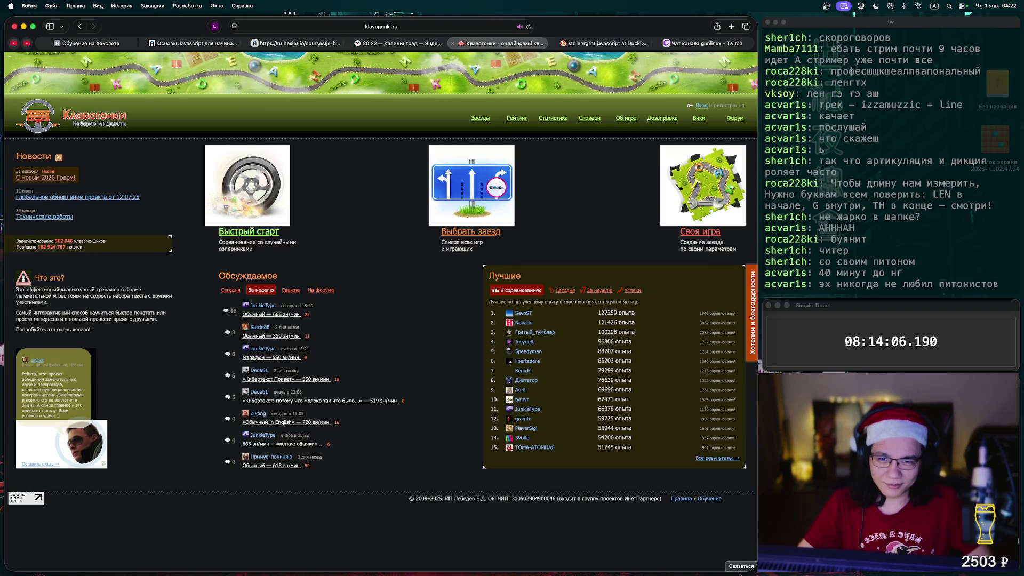
{"action": "key", "text": "ctrl+Tab"}
{"action": "key", "text": "super+3"}
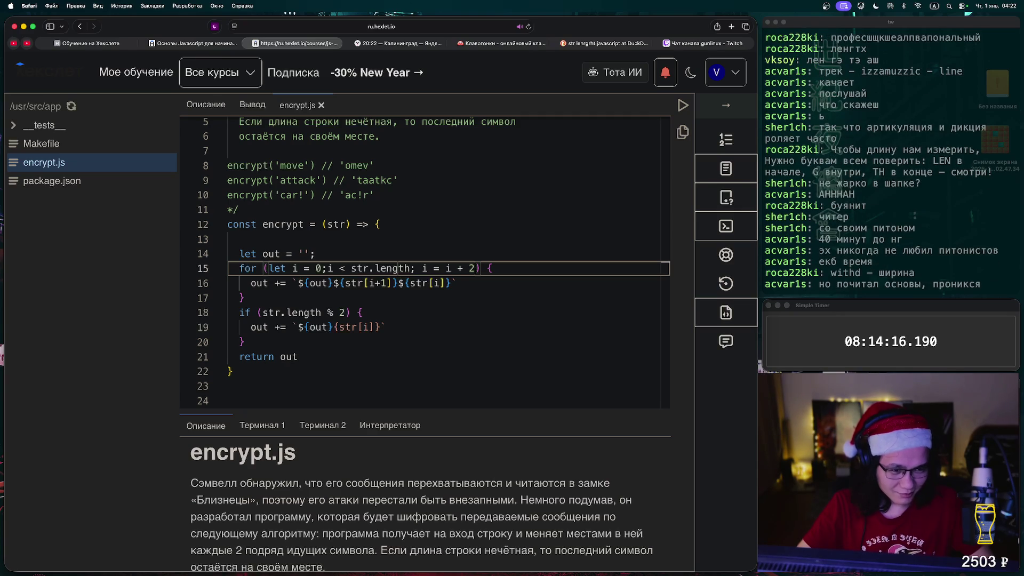
{"action": "scroll", "coordinate": [427, 261], "scroll_direction": "down", "scroll_amount": 1}
{"action": "left_click", "coordinate": [316, 250]}
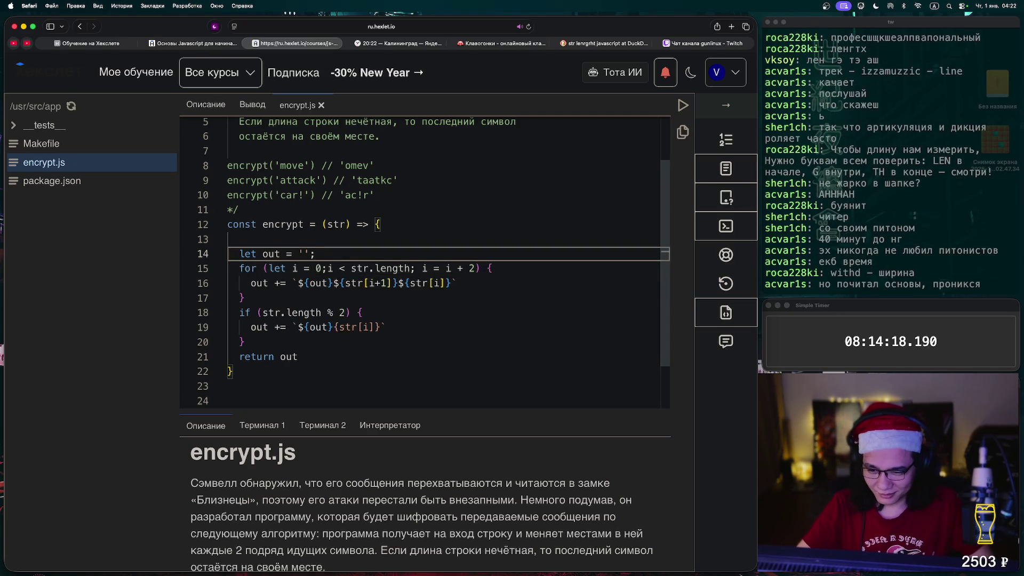
Run the tests, see 'attack' give tataattataatkc instead of taatkc, and reopen the encrypt.js code.
{"action": "scroll", "coordinate": [426, 259], "scroll_direction": "down", "scroll_amount": 1}
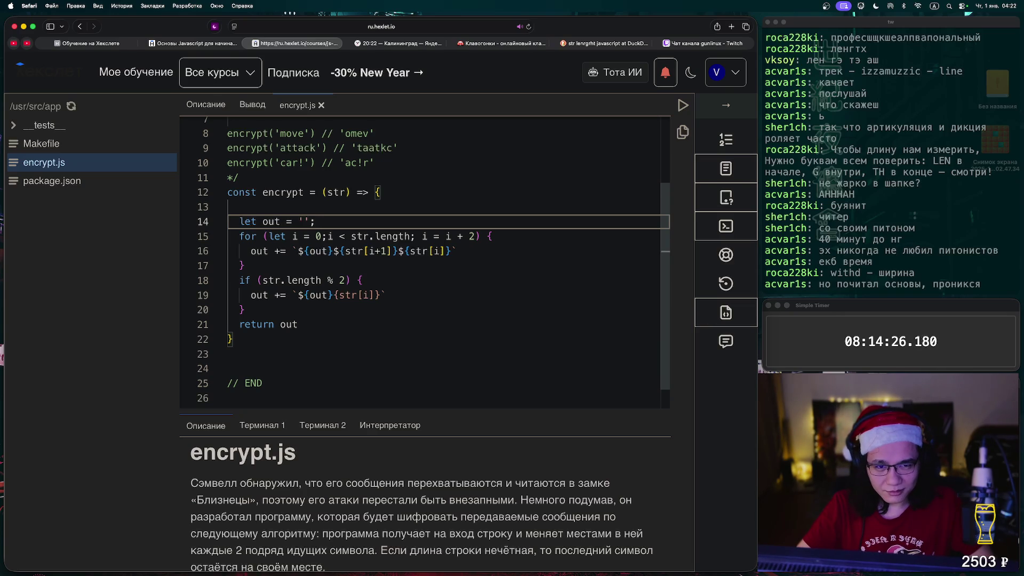
{"action": "left_click", "coordinate": [683, 105]}
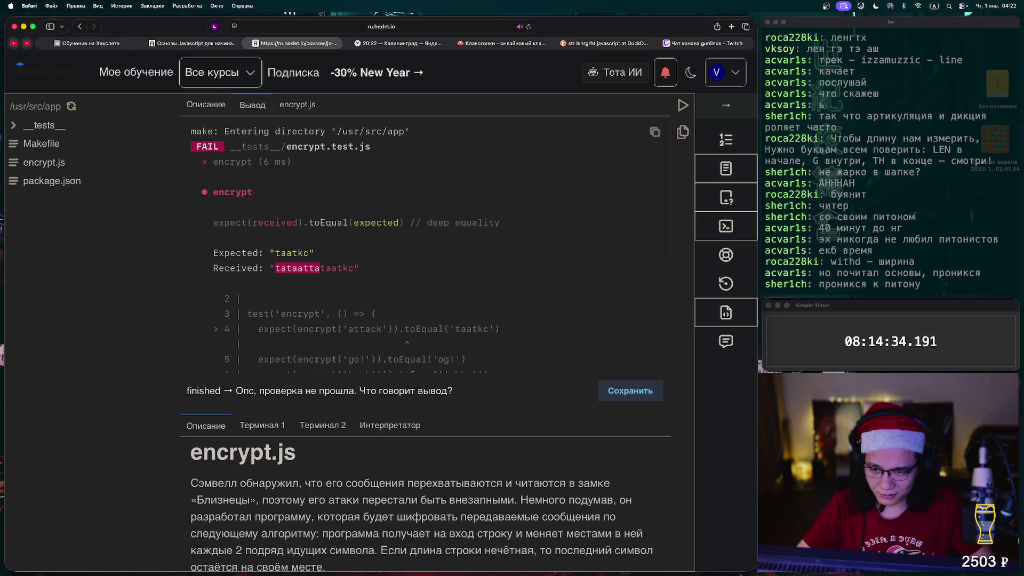
{"action": "key", "text": "ctrl+shift+Tab"}
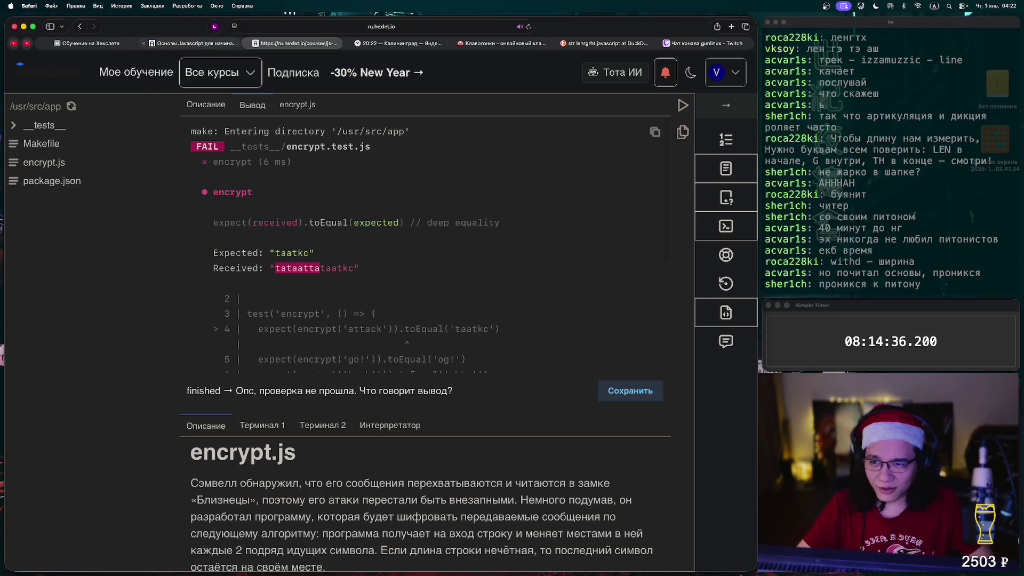
{"action": "key", "text": "ctrl+Tab"}
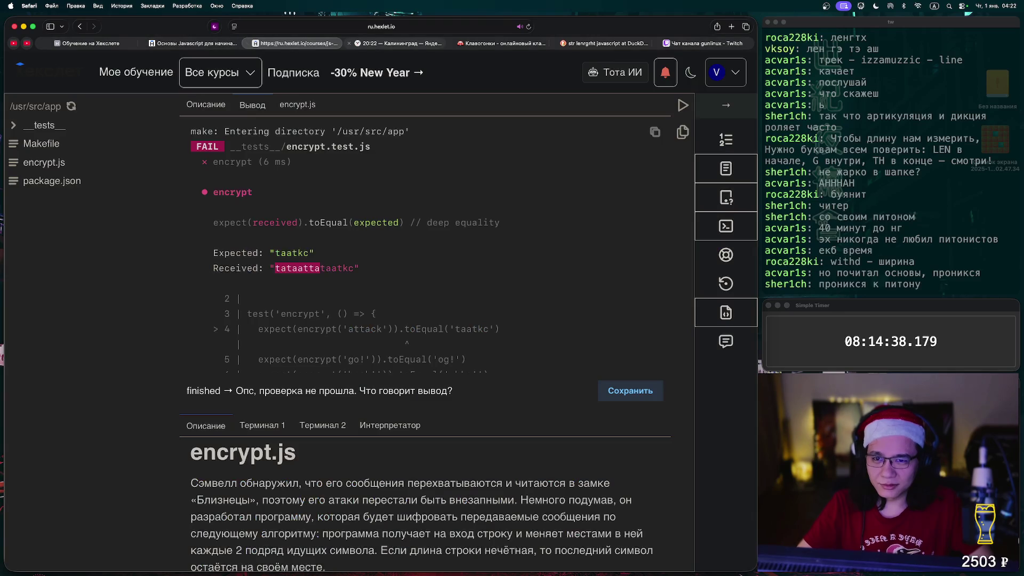
{"action": "left_click", "coordinate": [44, 162]}
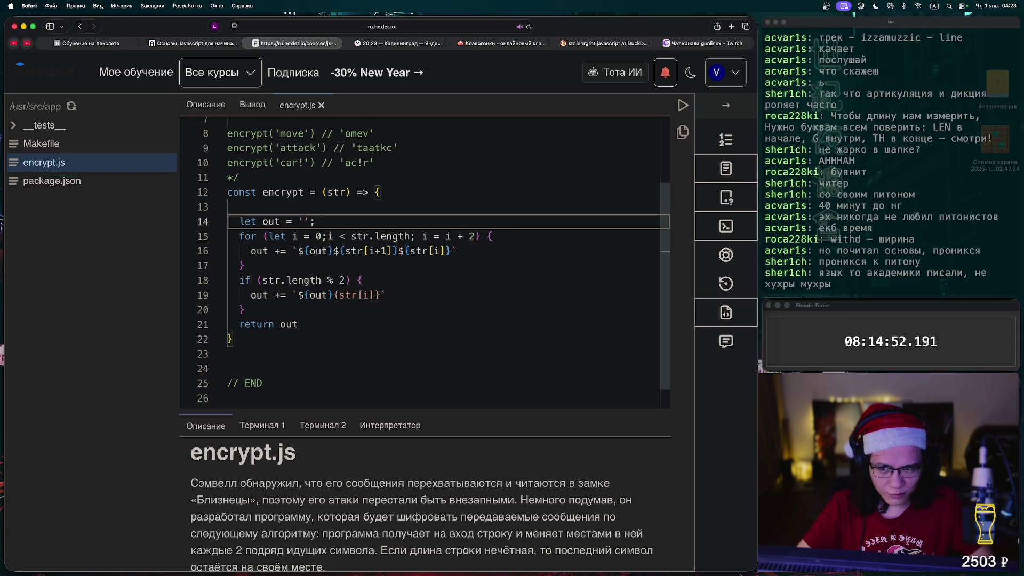
Select the m in 'omev' on line 8 and move it up after /* on line 2.
{"action": "left_click", "coordinate": [350, 133]}
{"action": "key", "text": "shift+Right"}
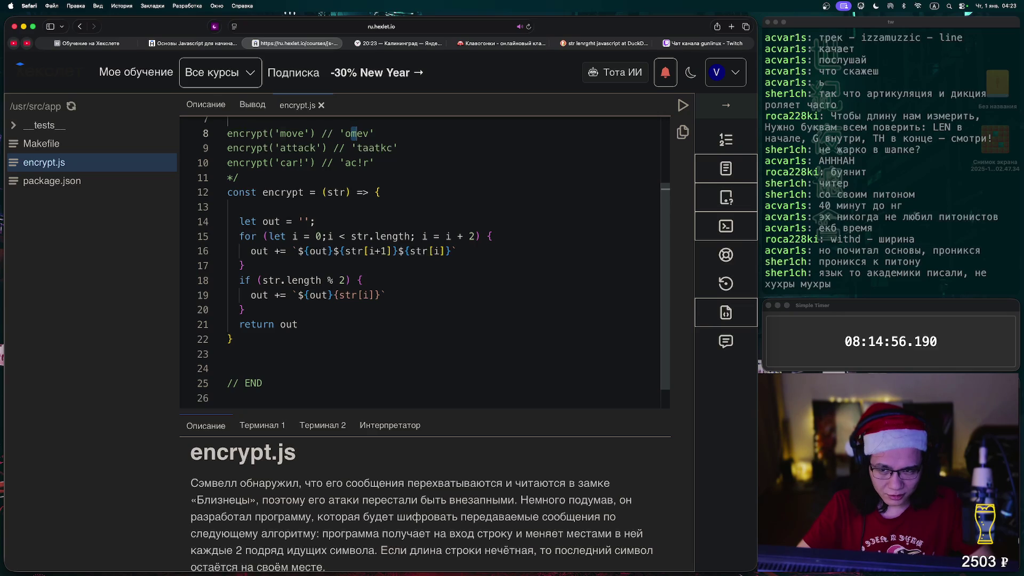
{"action": "key", "text": "Up"}
{"action": "key", "text": "Up"}
{"action": "key", "text": "Up"}
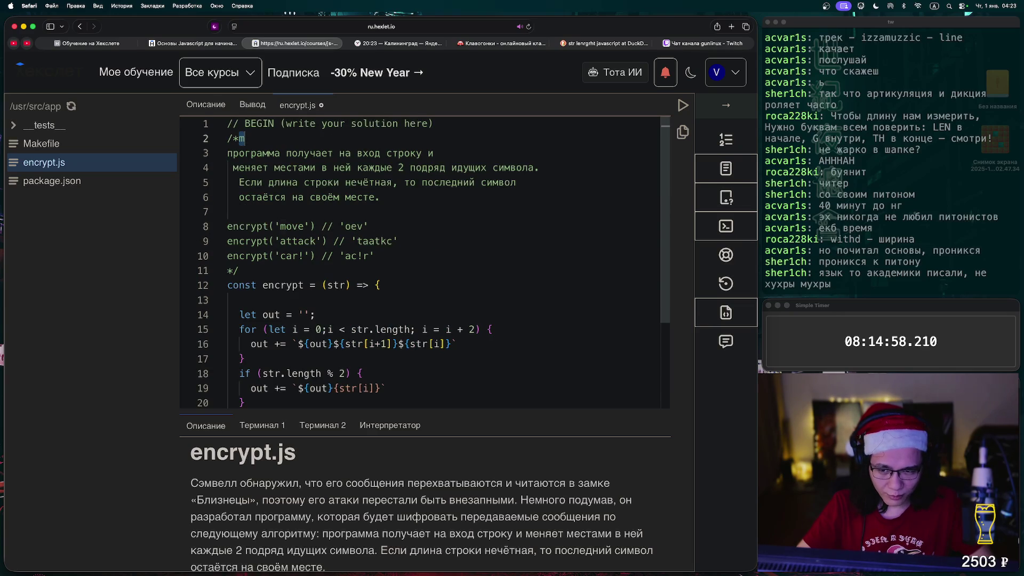
{"action": "scroll", "coordinate": [427, 262], "scroll_direction": "down", "scroll_amount": 3}
{"action": "scroll", "coordinate": [427, 262], "scroll_direction": "up", "scroll_amount": 3}
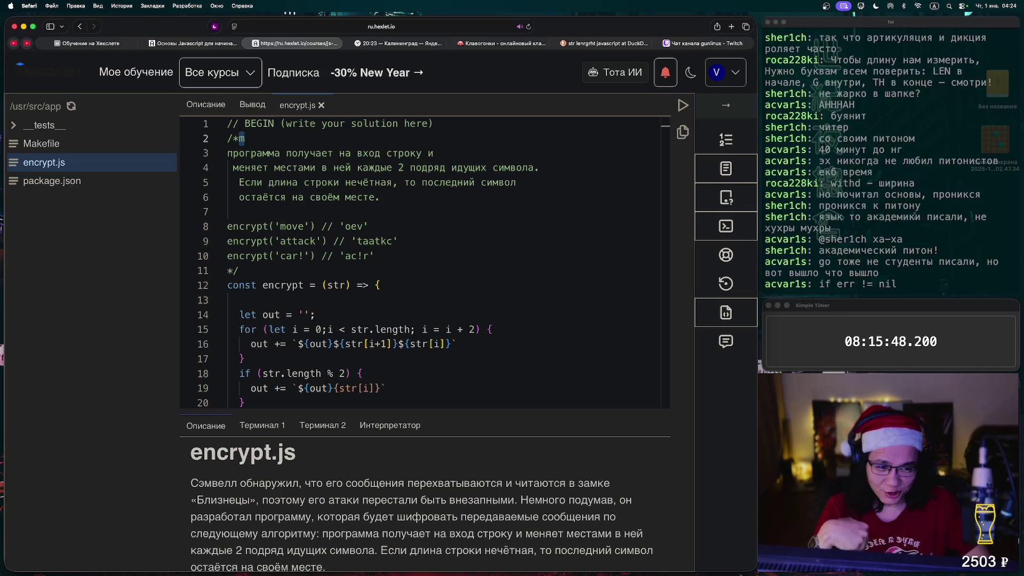
Dismiss the page context menu and scroll through encrypt.js down to export default encrypt.
{"action": "right_click", "coordinate": [505, 85]}
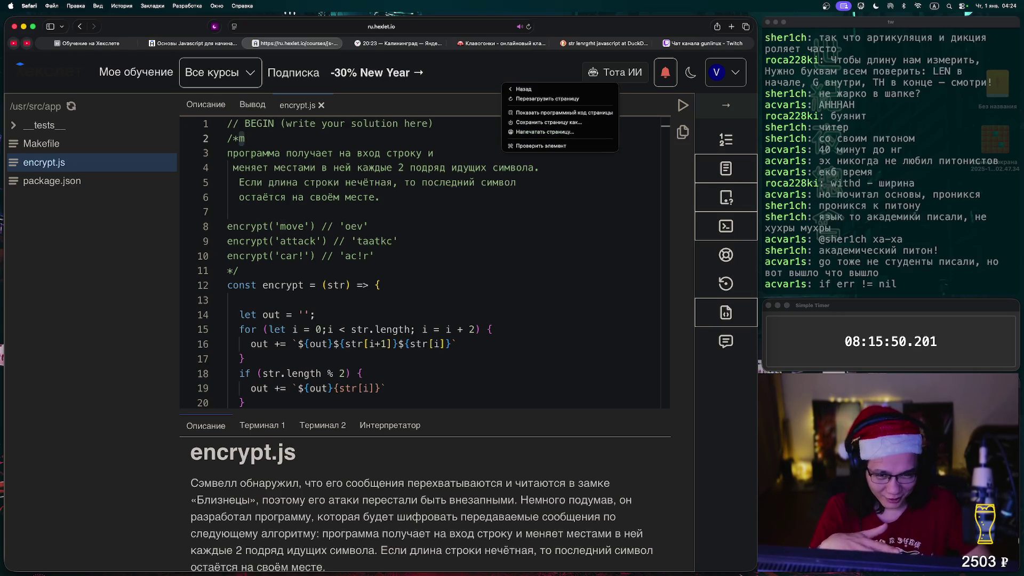
{"action": "key", "text": "Escape"}
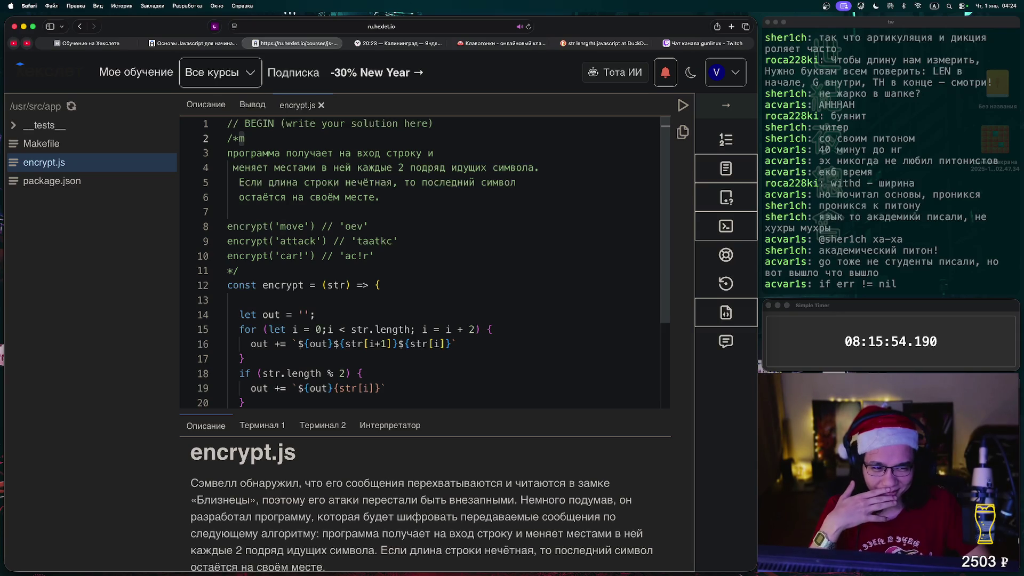
{"action": "scroll", "coordinate": [426, 261], "scroll_direction": "down", "scroll_amount": 3}
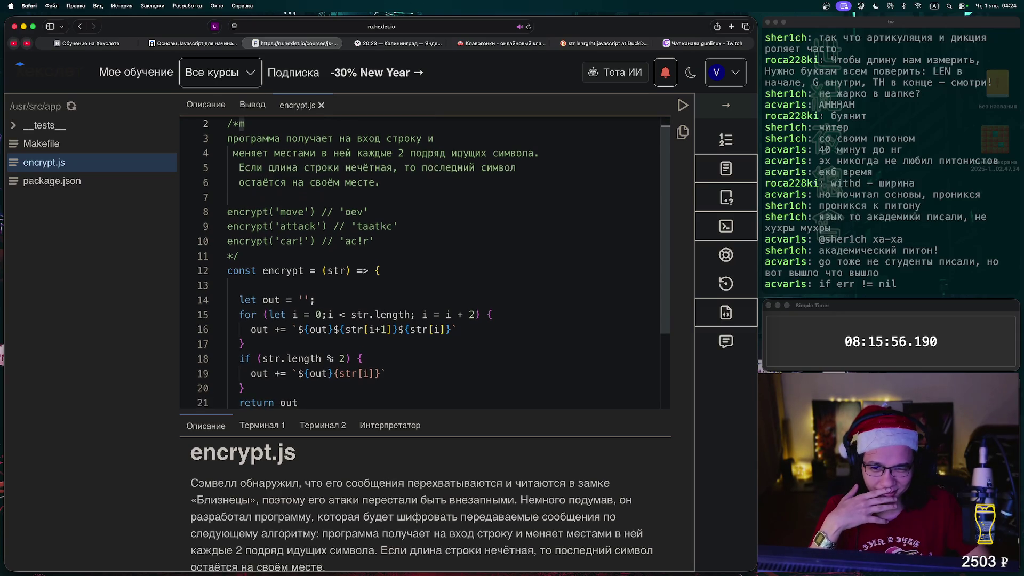
{"action": "scroll", "coordinate": [426, 261], "scroll_direction": "down", "scroll_amount": 3}
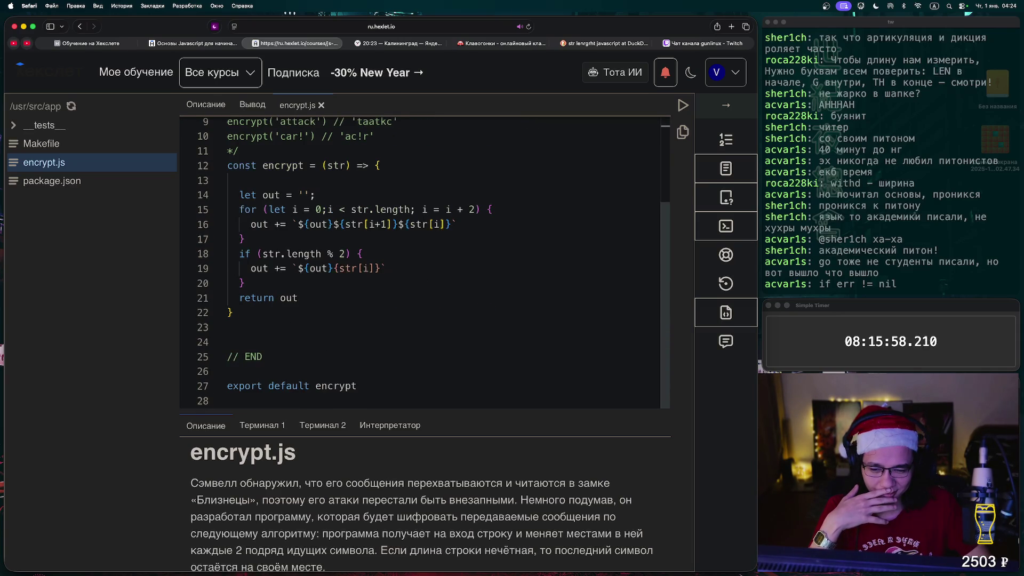
{"action": "scroll", "coordinate": [427, 261], "scroll_direction": "up", "scroll_amount": 5}
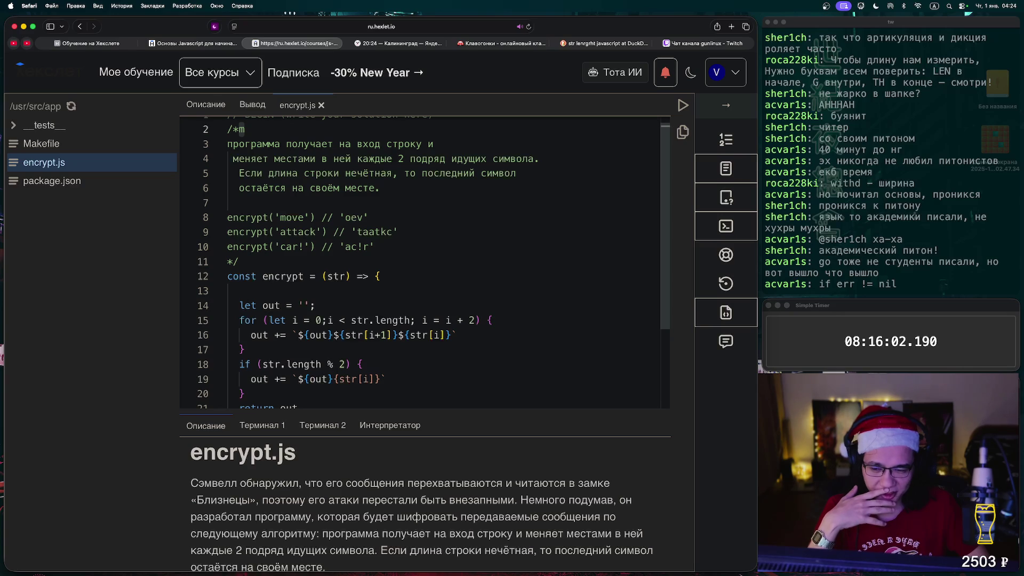
{"action": "scroll", "coordinate": [426, 261], "scroll_direction": "down", "scroll_amount": 1}
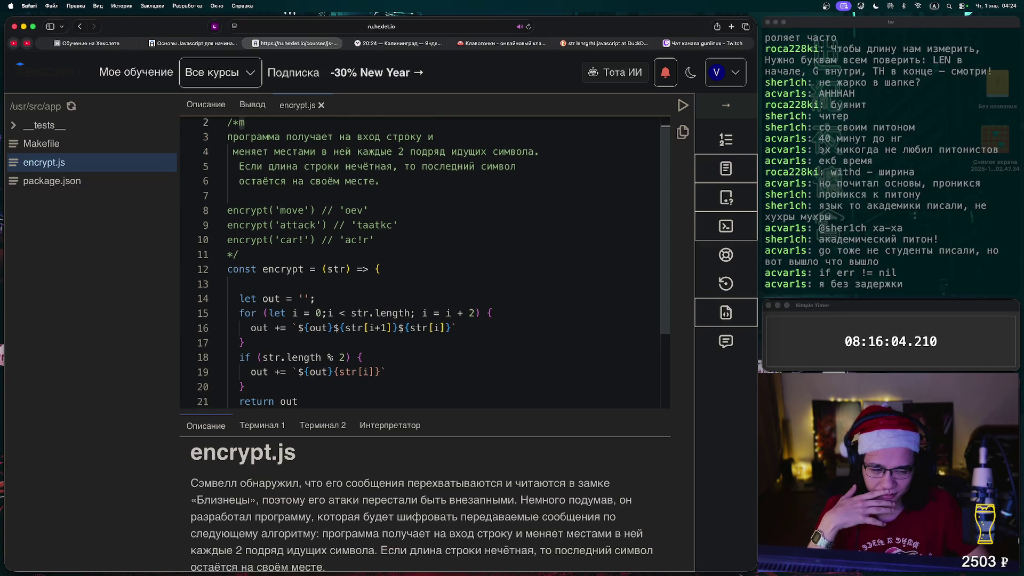
{"action": "scroll", "coordinate": [427, 262], "scroll_direction": "down", "scroll_amount": 5}
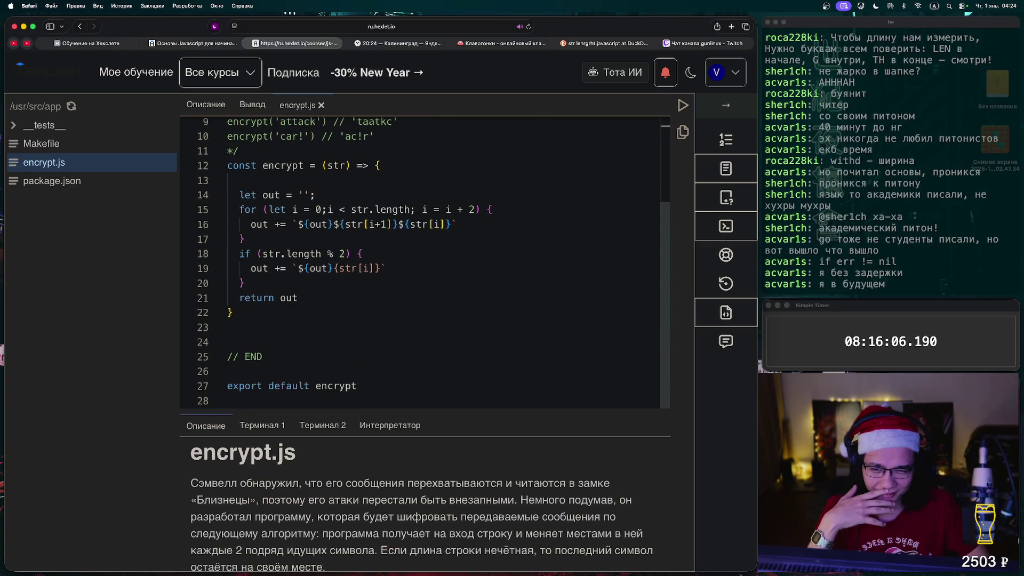
Fix line 19's template to `${out}${str[i]}` and rerun the encrypt tests.
{"action": "left_click", "coordinate": [342, 268]}
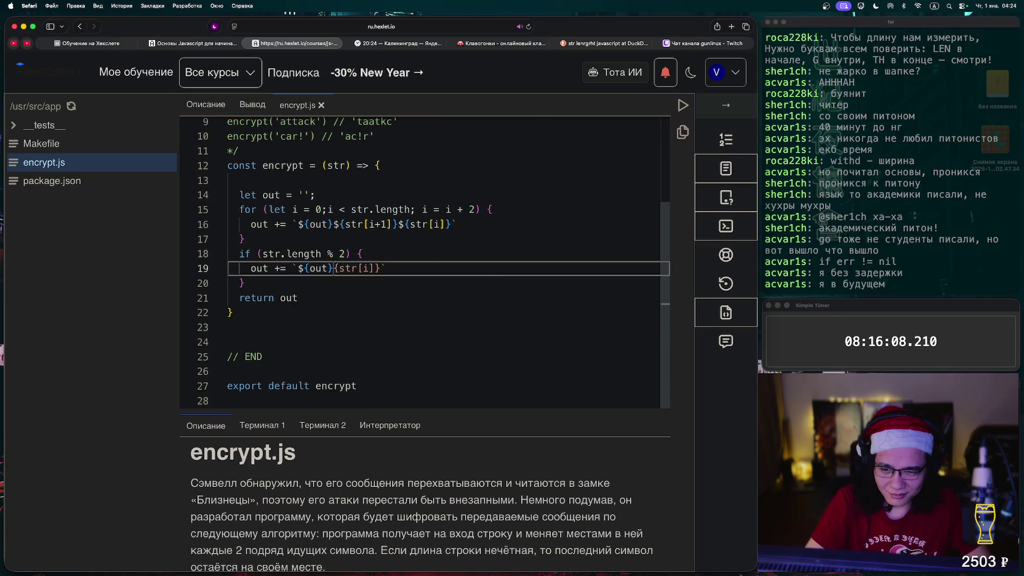
{"action": "key", "text": "BackSpace"}
{"action": "type", "text": "$"}
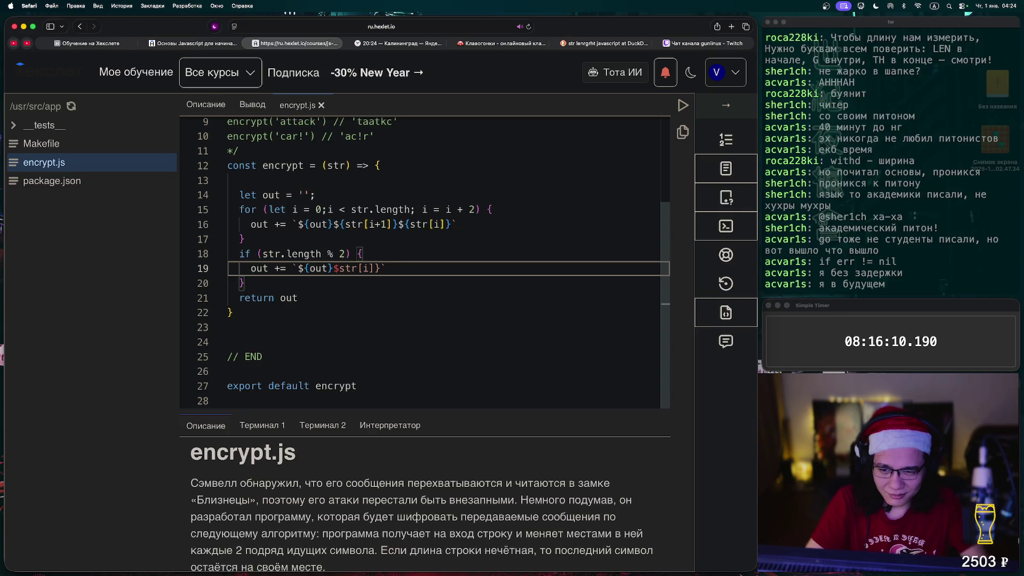
{"action": "type", "text": "{"}
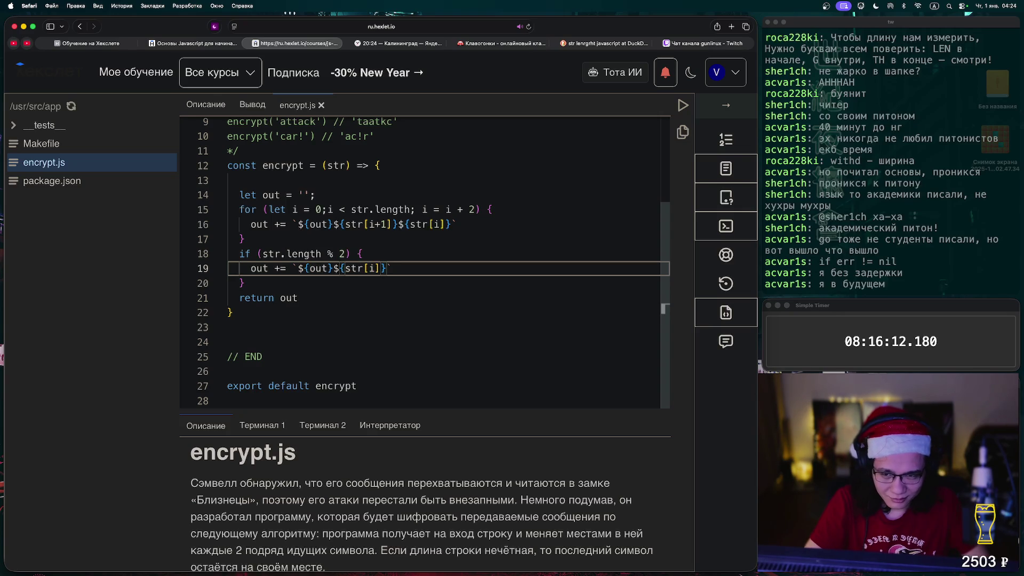
{"action": "scroll", "coordinate": [427, 262], "scroll_direction": "up", "scroll_amount": 5}
{"action": "key", "text": "ctrl+Return"}
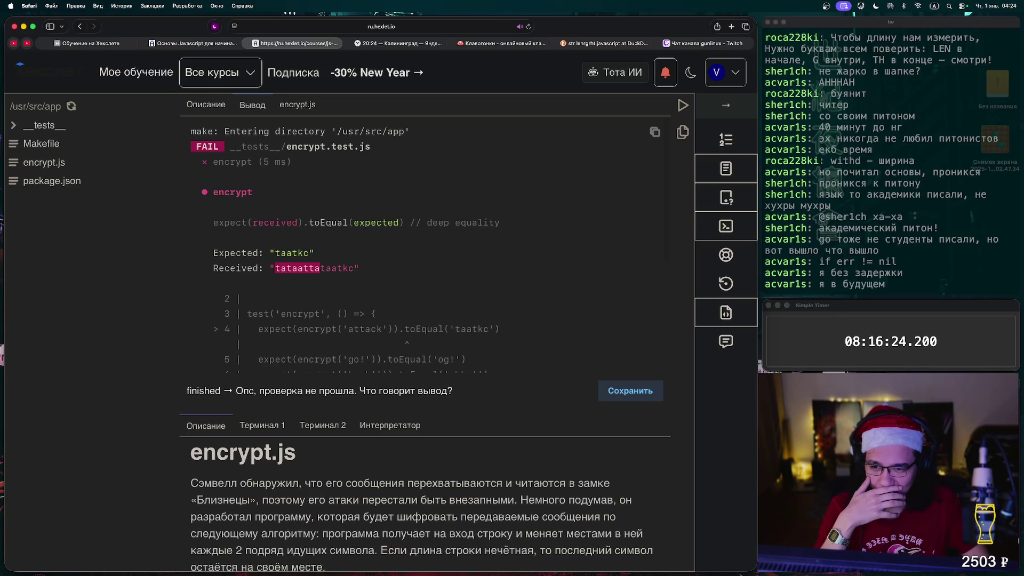
Reopen encrypt.js from the Описание view and move to the odd-length if line.
{"action": "left_click", "coordinate": [206, 105]}
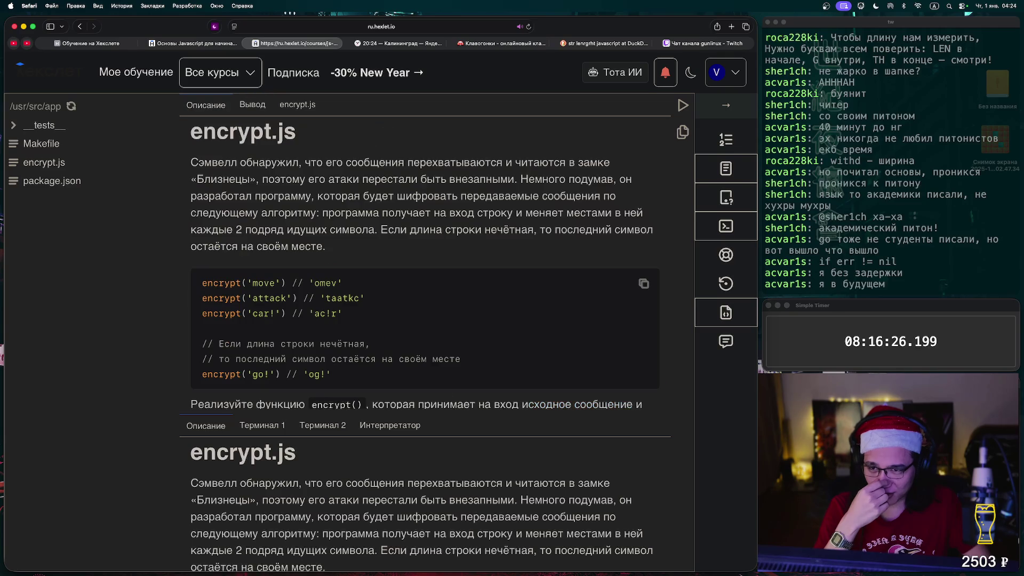
{"action": "left_click", "coordinate": [44, 162]}
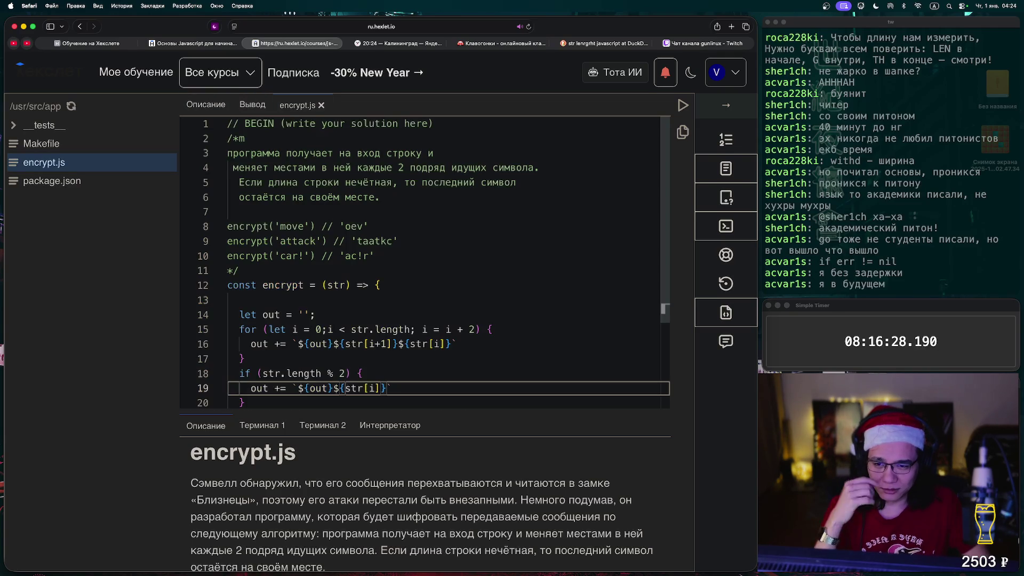
{"action": "scroll", "coordinate": [427, 262], "scroll_direction": "down", "scroll_amount": 3}
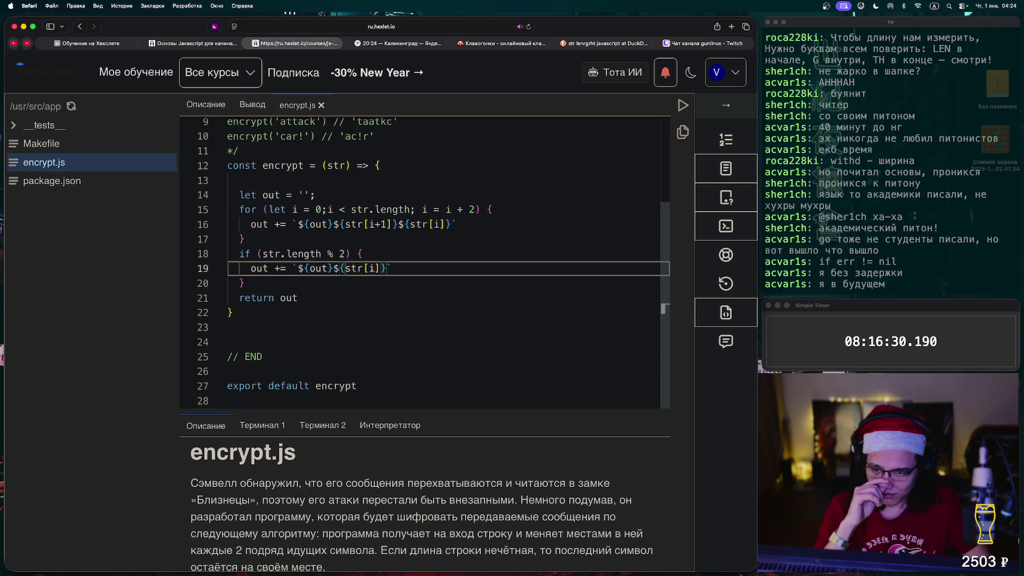
{"action": "left_click", "coordinate": [243, 239]}
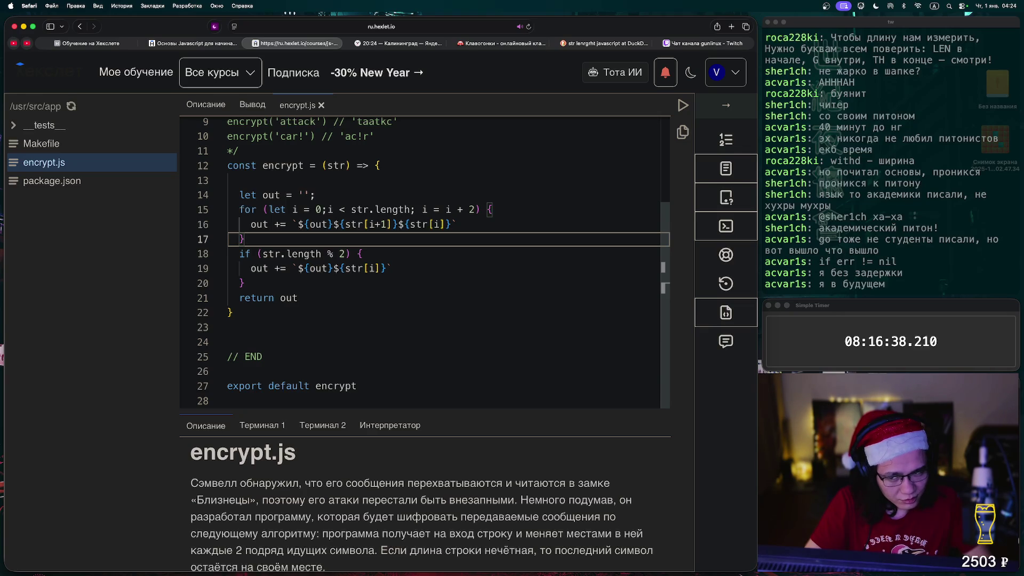
{"action": "key", "text": "Down"}
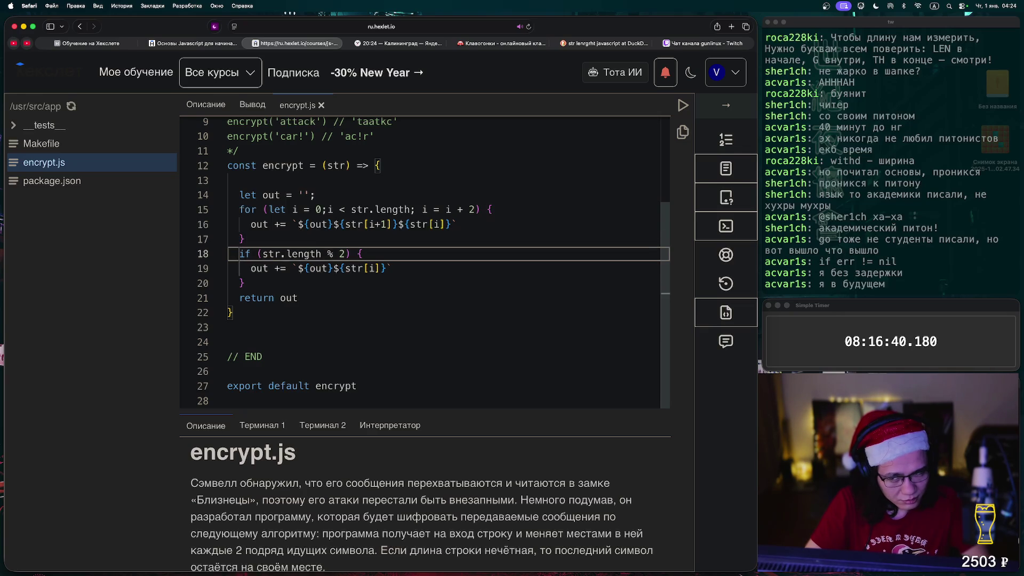
Wrap the odd-length if block in /* */, rerun the tests, and return to encrypt.js.
{"action": "type", "text": "/*"}
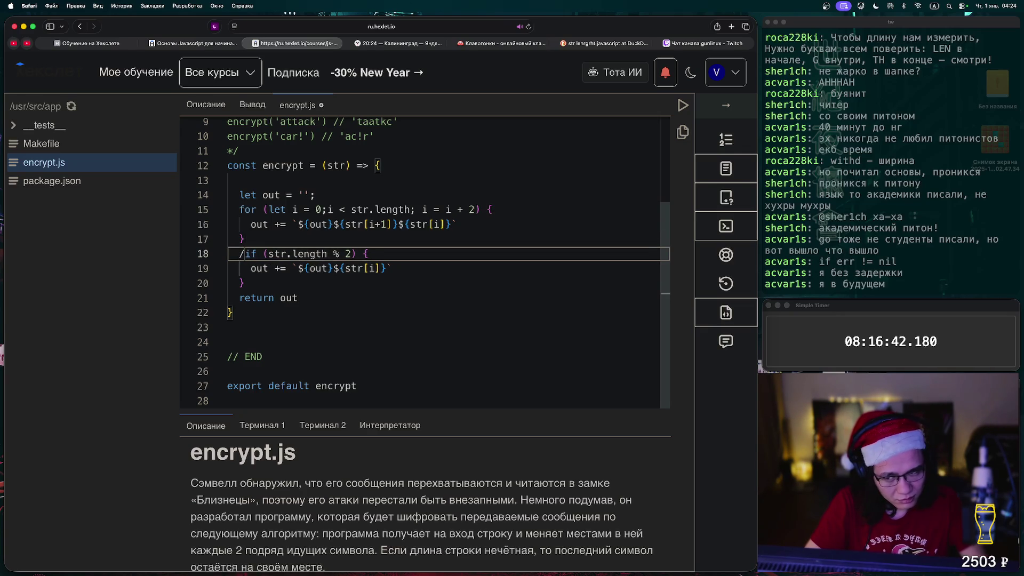
{"action": "key", "text": "Return"}
{"action": "key", "text": "Down"}
{"action": "key", "text": "Down"}
{"action": "key", "text": "End"}
{"action": "key", "text": "Return"}
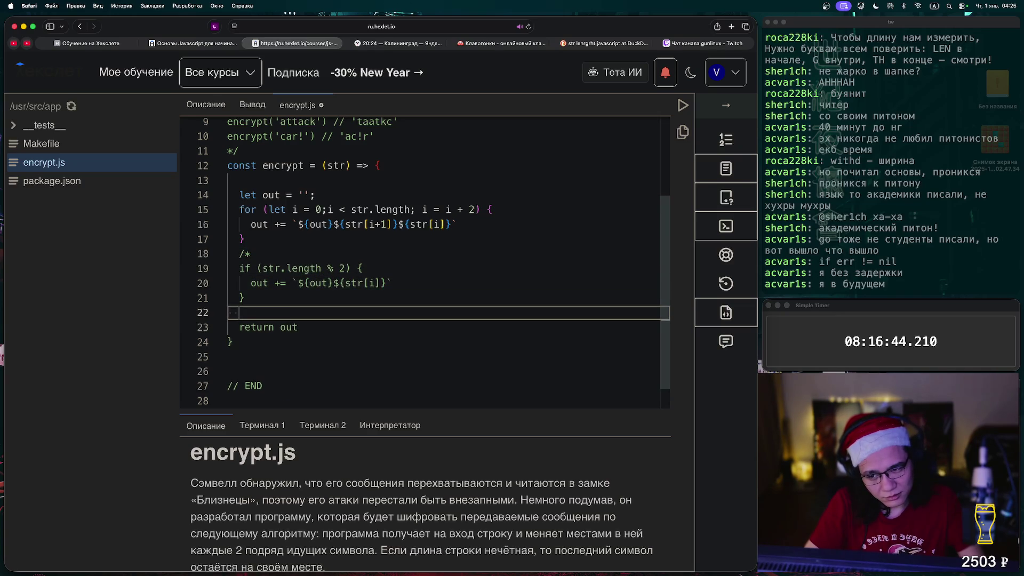
{"action": "type", "text": "*/"}
{"action": "key", "text": "ctrl+Return"}
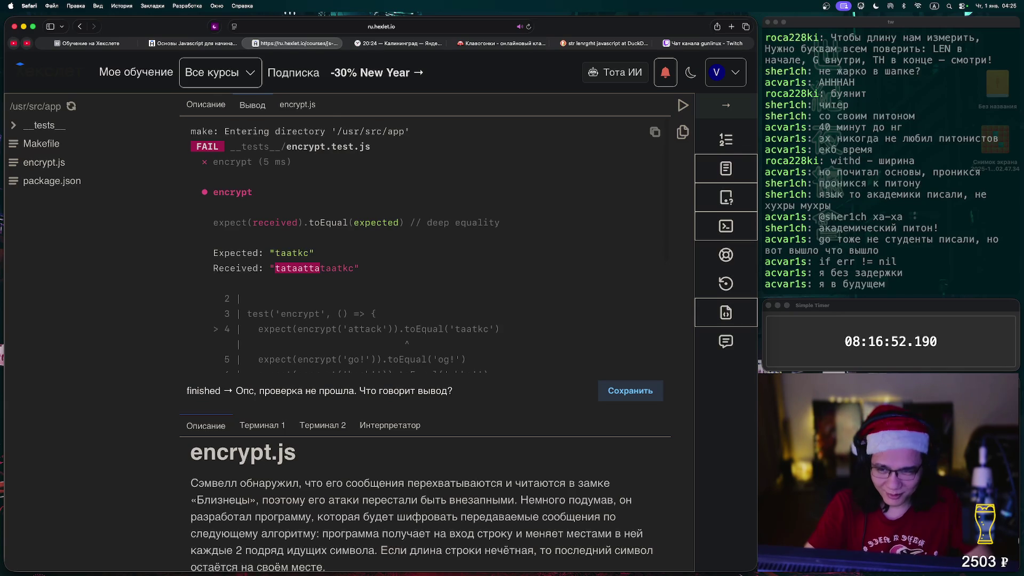
{"action": "left_click", "coordinate": [297, 104]}
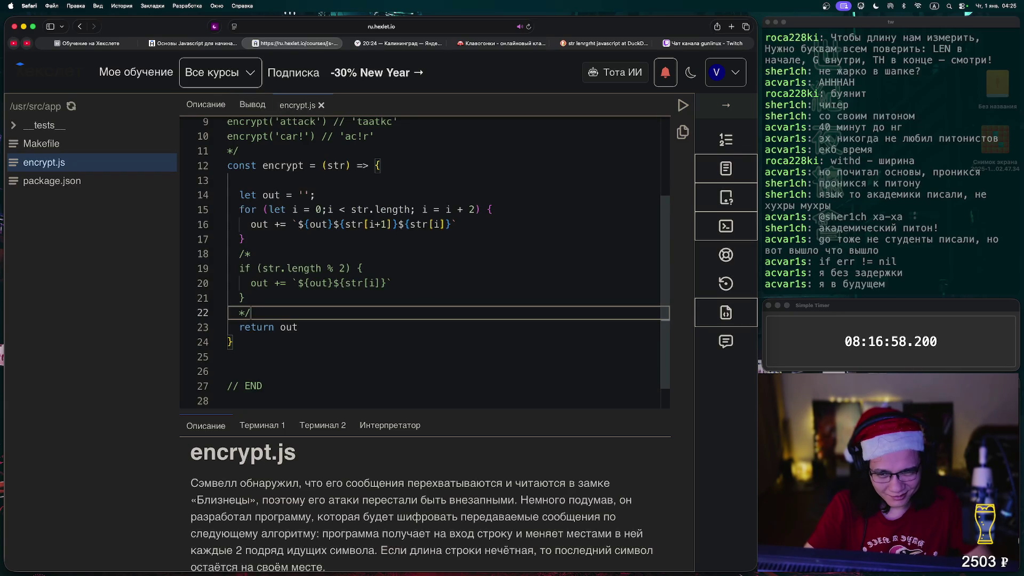
{"action": "scroll", "coordinate": [427, 261], "scroll_direction": "up", "scroll_amount": 2}
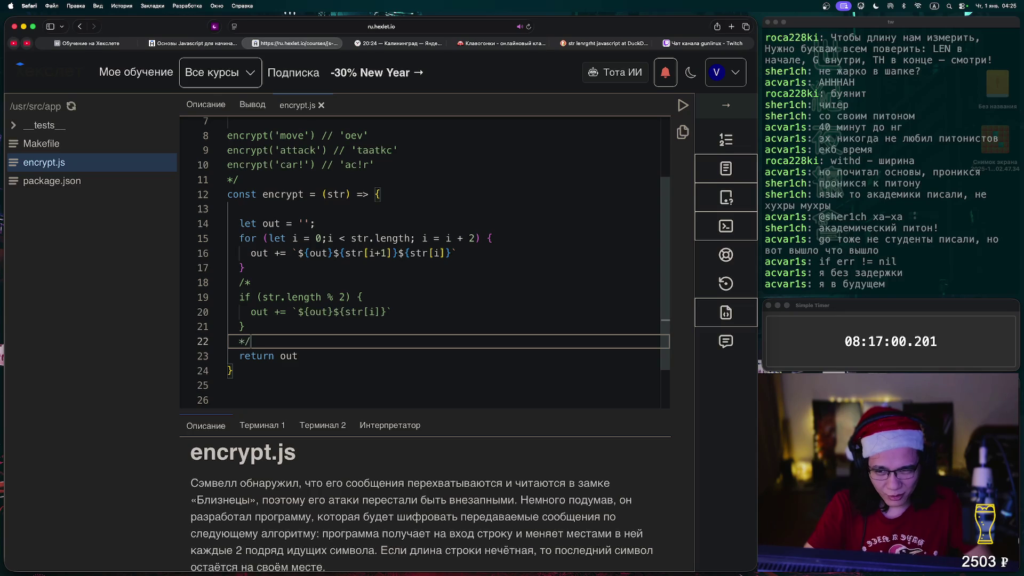
Compare the 'attack' example, delete blank line 13, save encrypt.js and rerun the tests.
{"action": "left_click_drag", "start_coordinate": [316, 150], "coordinate": [285, 149]}
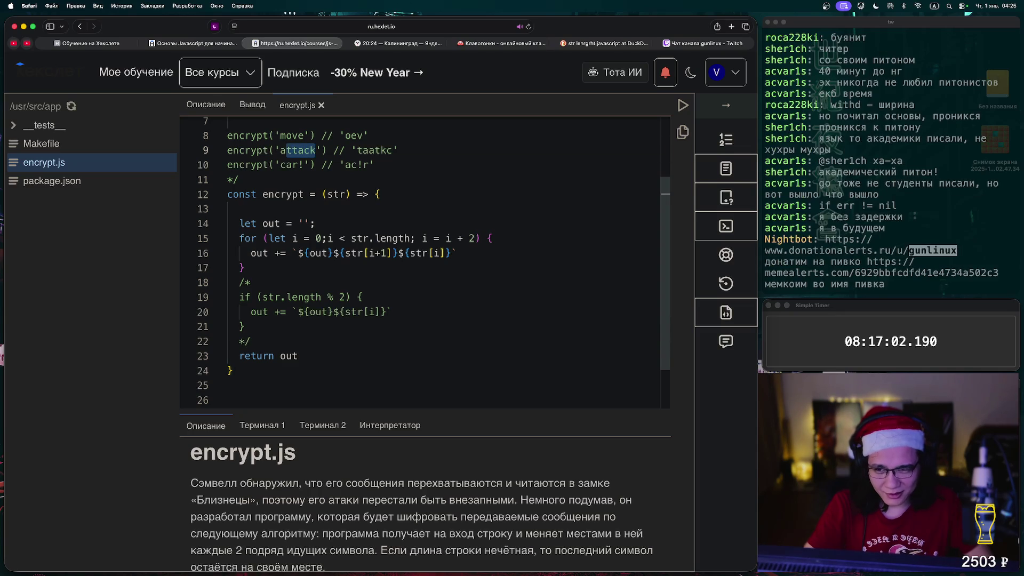
{"action": "left_click", "coordinate": [280, 150]}
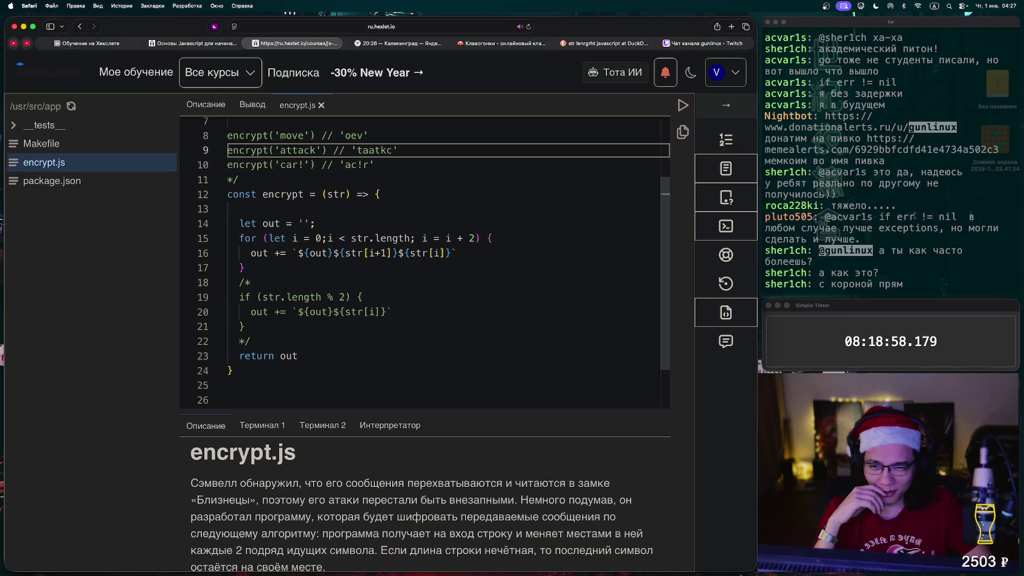
{"action": "left_click", "coordinate": [229, 208]}
{"action": "key", "text": "Delete"}
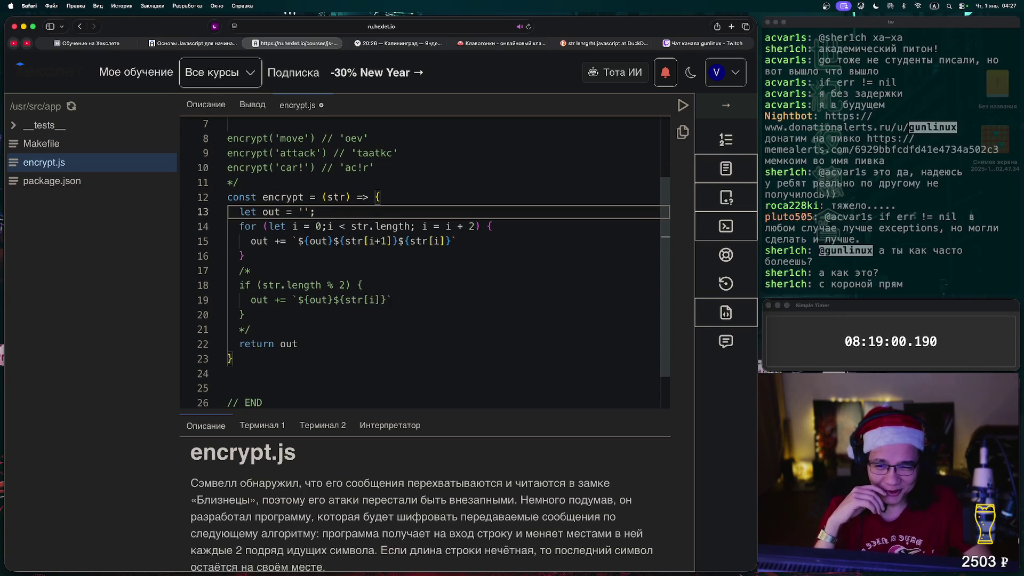
{"action": "left_click", "coordinate": [380, 241]}
{"action": "key", "text": "ctrl+s"}
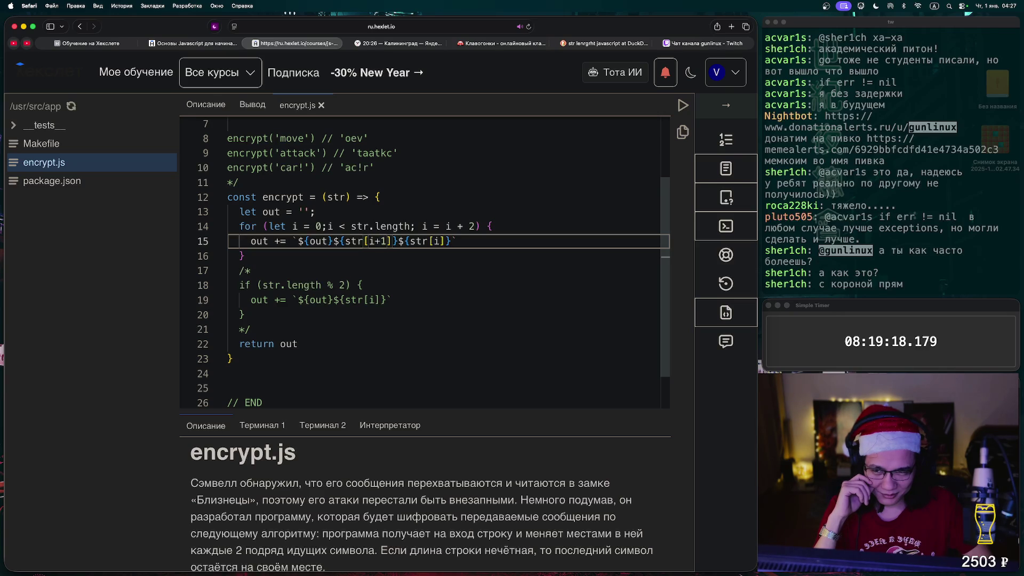
{"action": "key", "text": "ctrl+Return"}
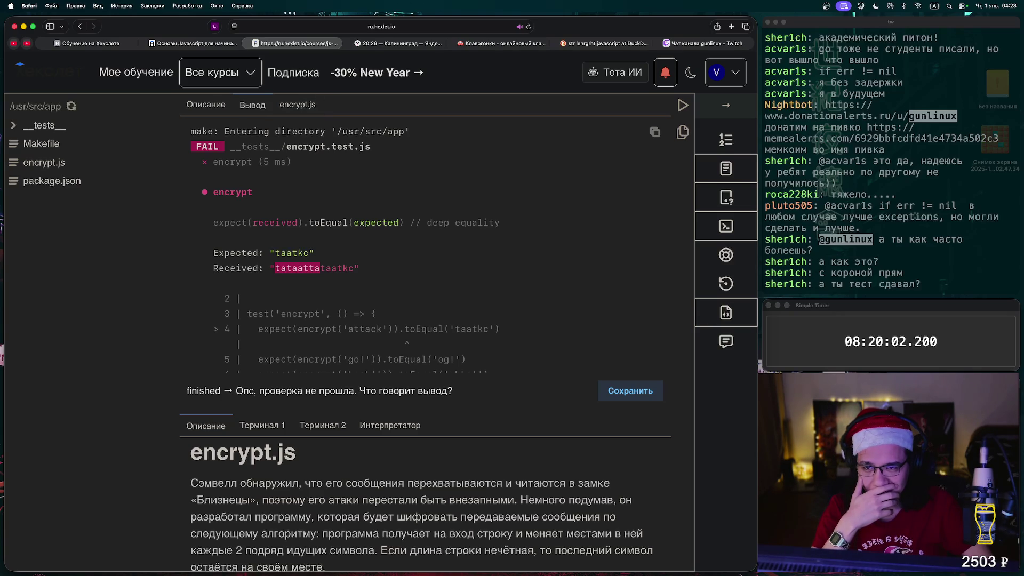
Open the course overview tab, then cycle between OBS, Alacritty and Safari with Cmd+Tab.
{"action": "left_click", "coordinate": [195, 43]}
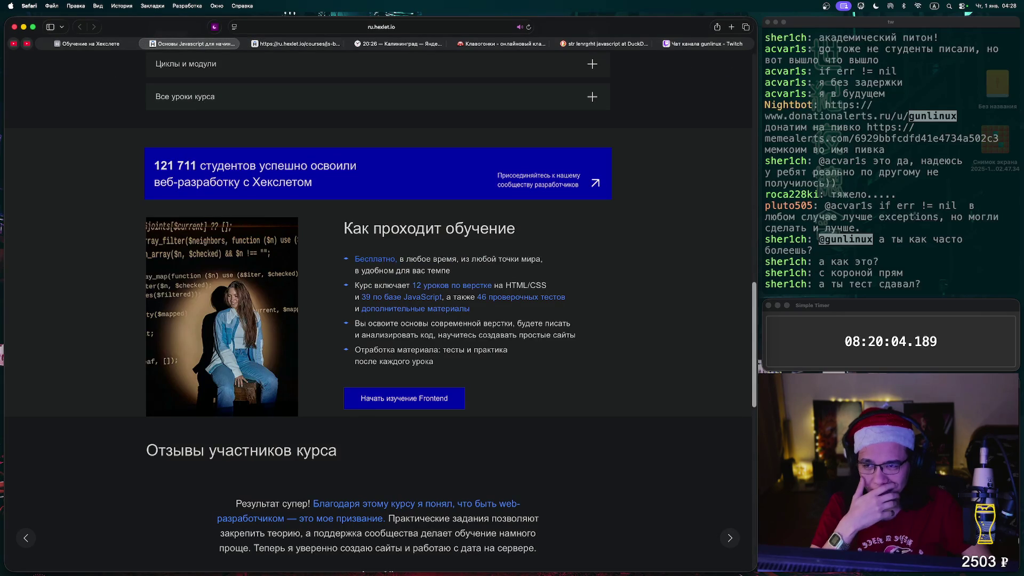
{"action": "key", "text": "super+Tab"}
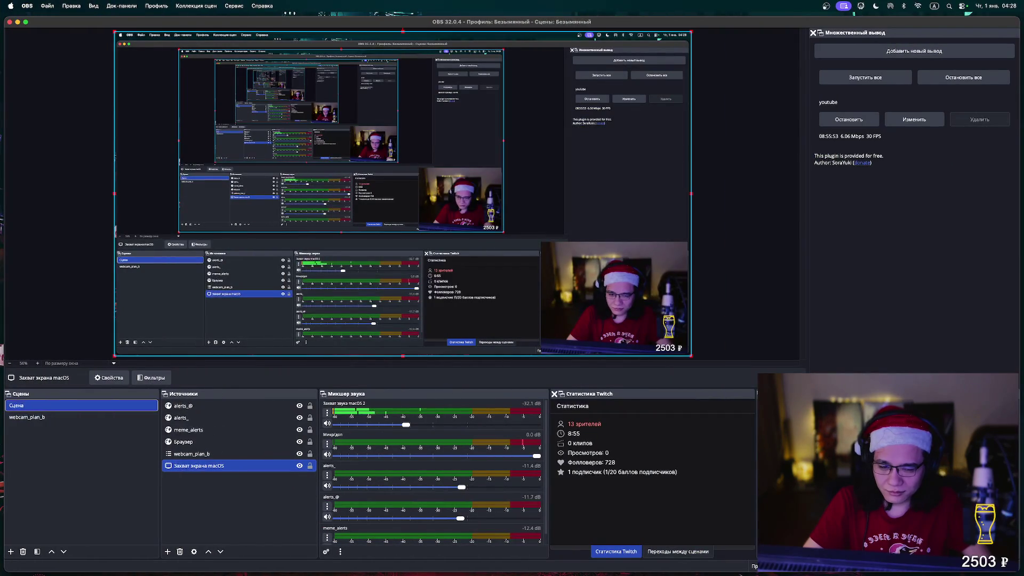
{"action": "key", "text": "super+Tab"}
{"action": "key", "text": "super+Tab"}
{"action": "key", "text": "super+Tab"}
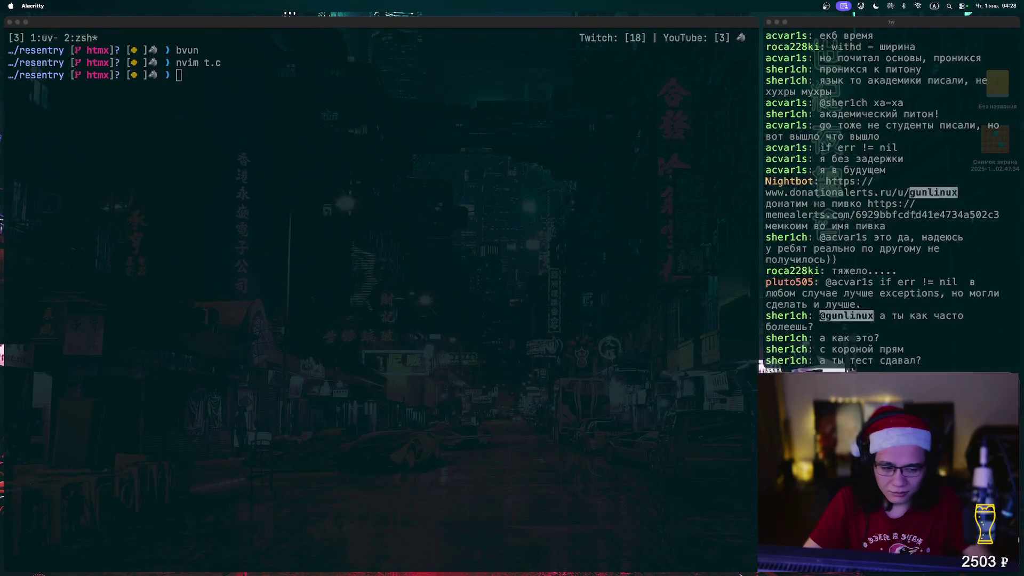
{"action": "key", "text": "super+Tab"}
{"action": "key", "text": "super+Tab"}
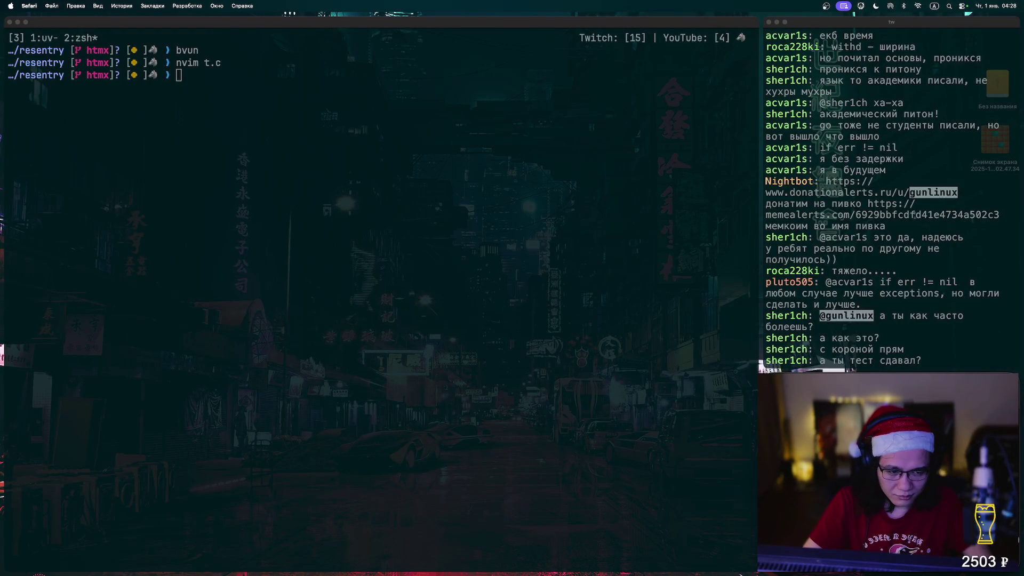
{"action": "key", "text": "super+Tab"}
{"action": "key", "text": "super+Tab"}
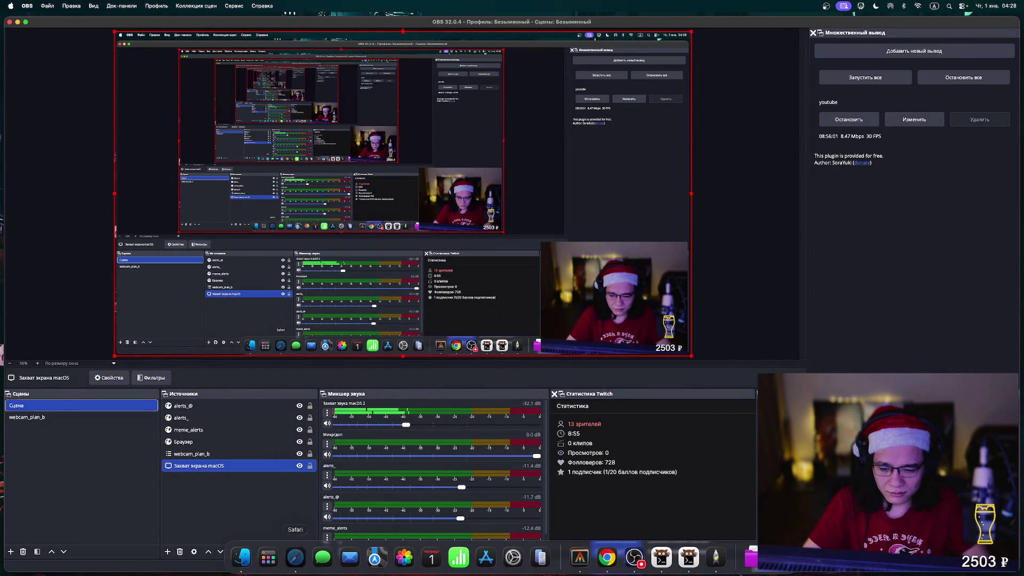
{"action": "key", "text": "super+h"}
{"action": "key", "text": "super+Tab"}
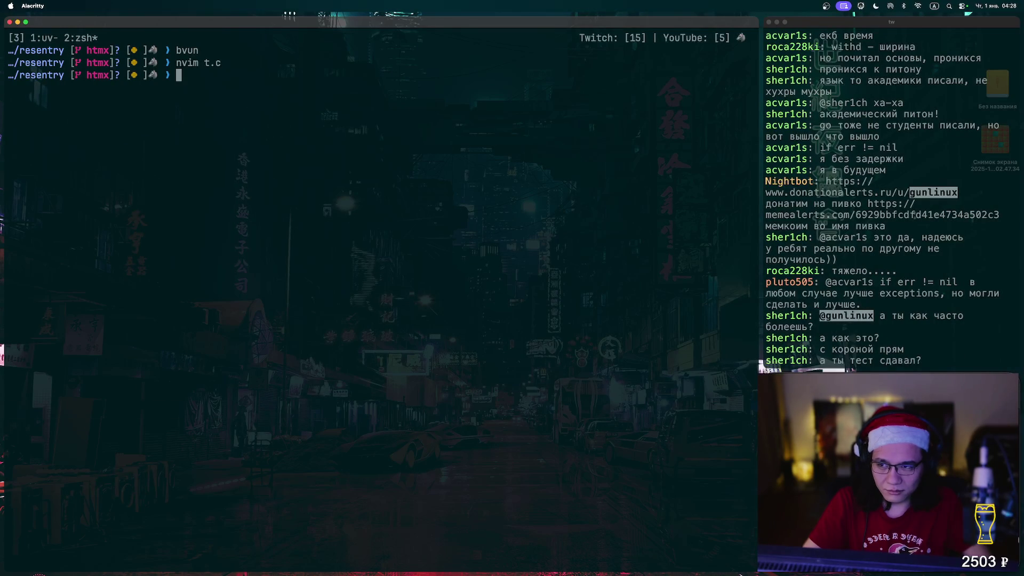
{"action": "key", "text": "super+Tab"}
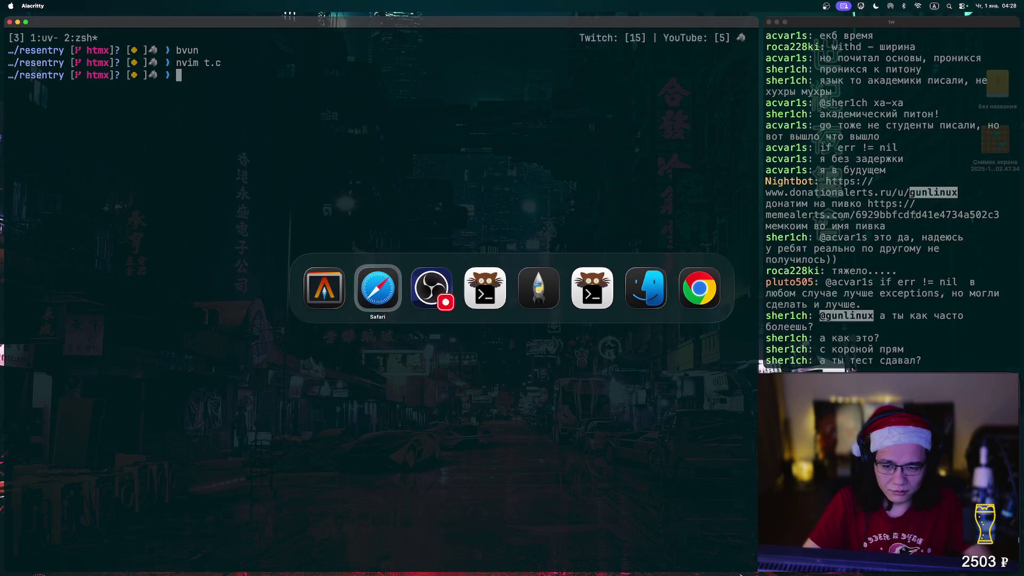
{"action": "key", "text": "super+Tab"}
Bring Safari back to the front via the Dock and Mission Control.
{"action": "mouse_move", "coordinate": [512, 558]}
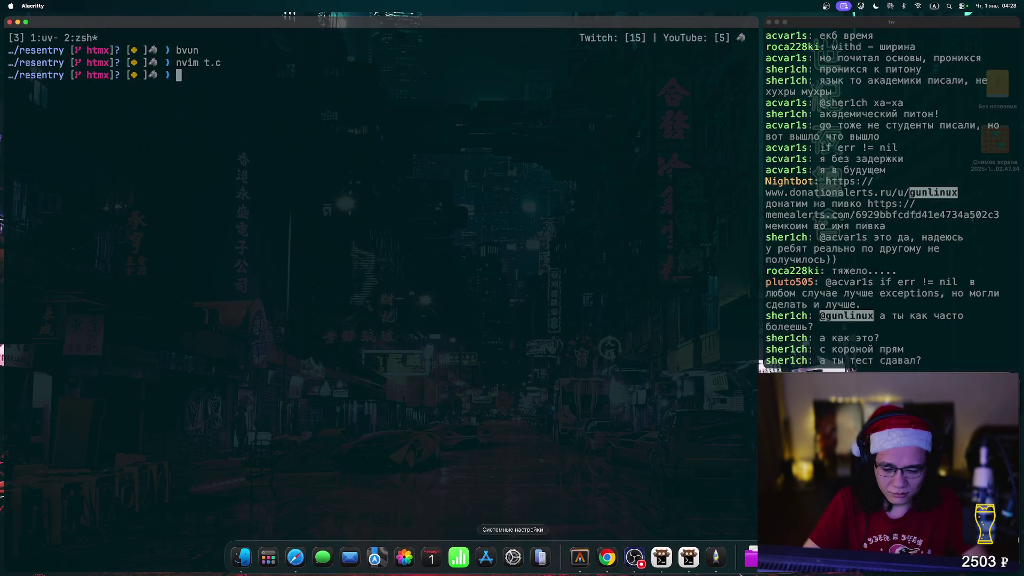
{"action": "left_click", "coordinate": [295, 557]}
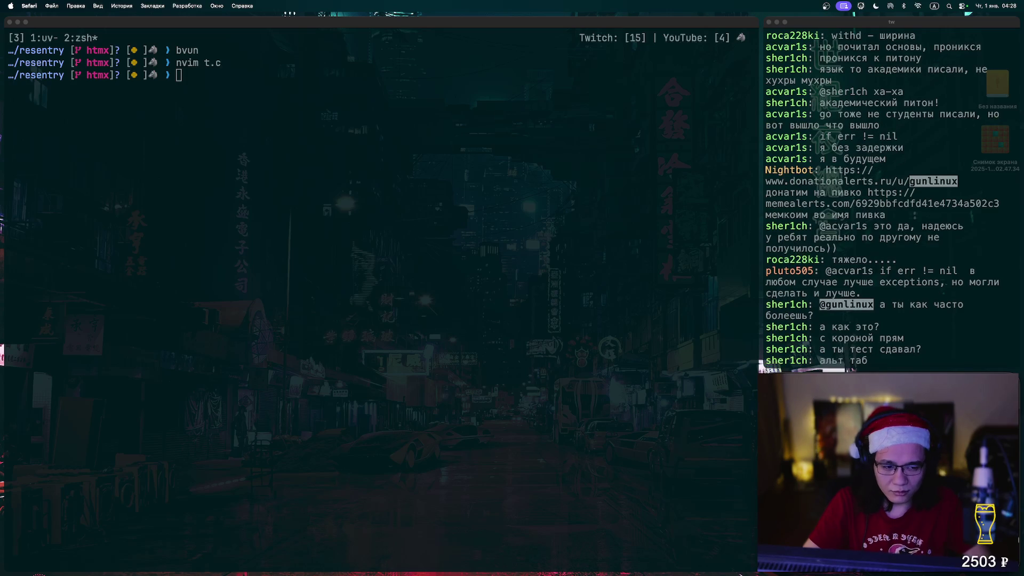
{"action": "key", "text": "ctrl+Up"}
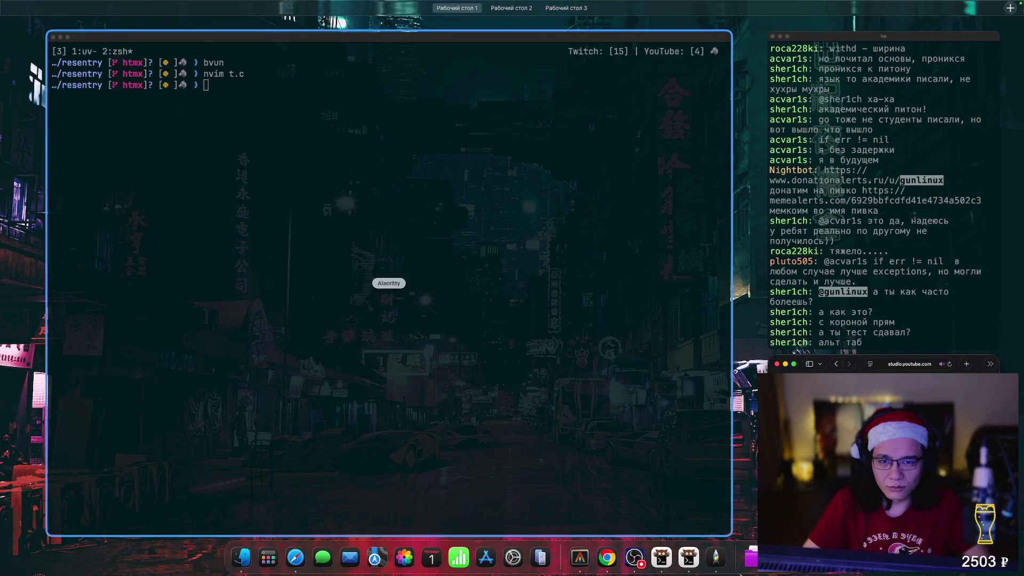
{"action": "left_click", "coordinate": [509, 29]}
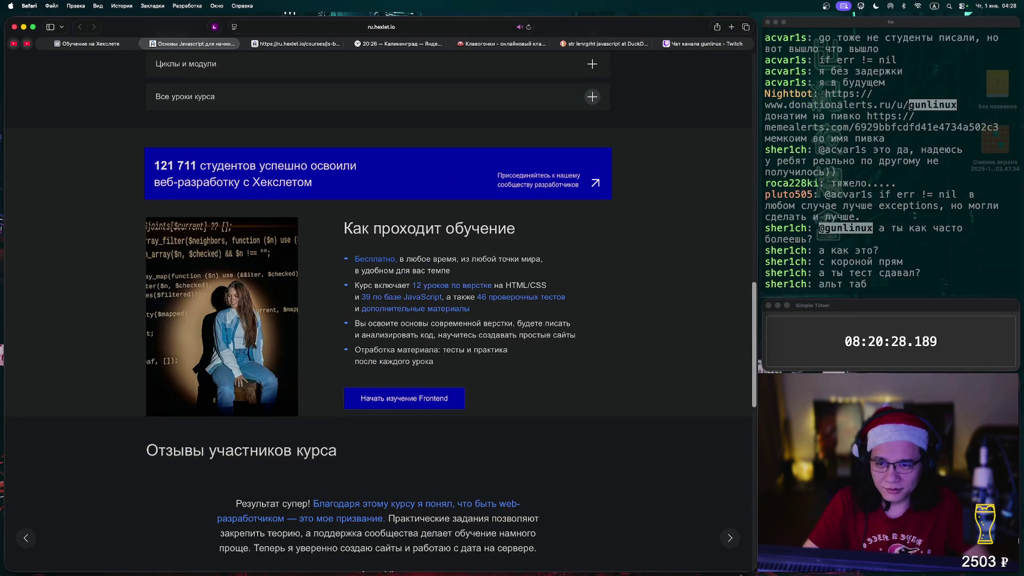
Change the swap line's 'out +=' to 'out =' in encrypt.js and rerun the tests.
{"action": "key", "text": "ctrl+Tab"}
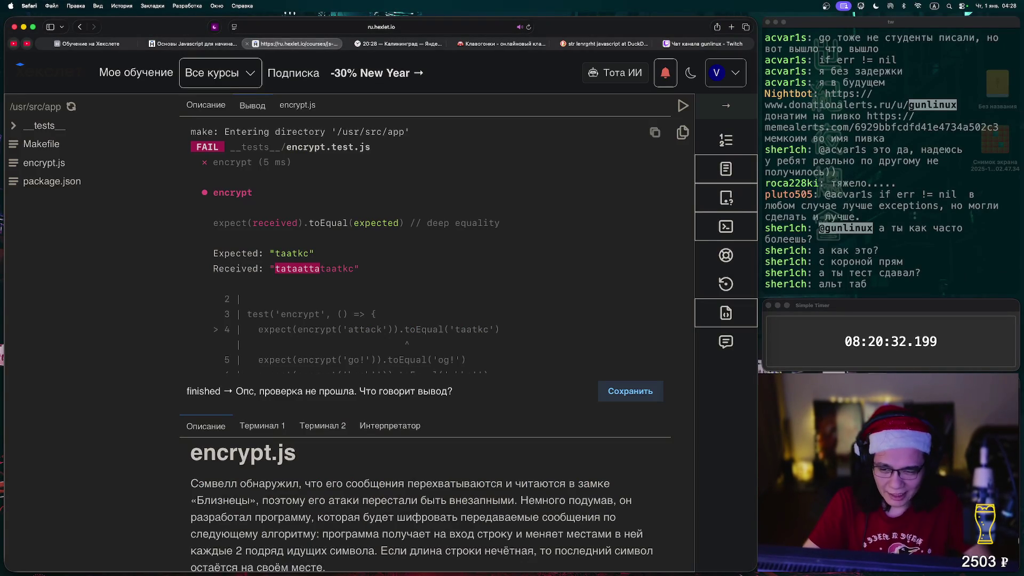
{"action": "left_click", "coordinate": [297, 105]}
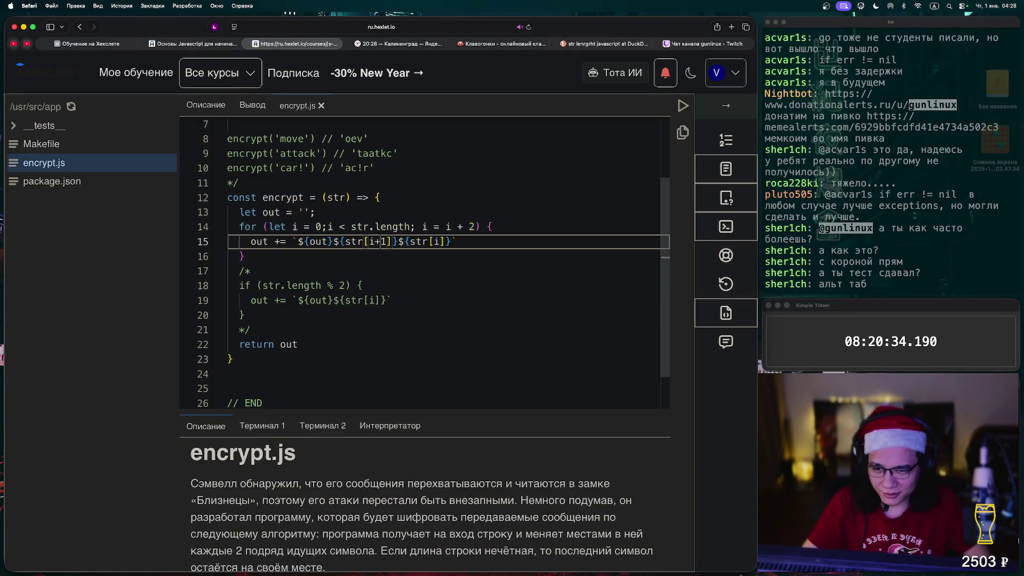
{"action": "mouse_move", "coordinate": [424, 227]}
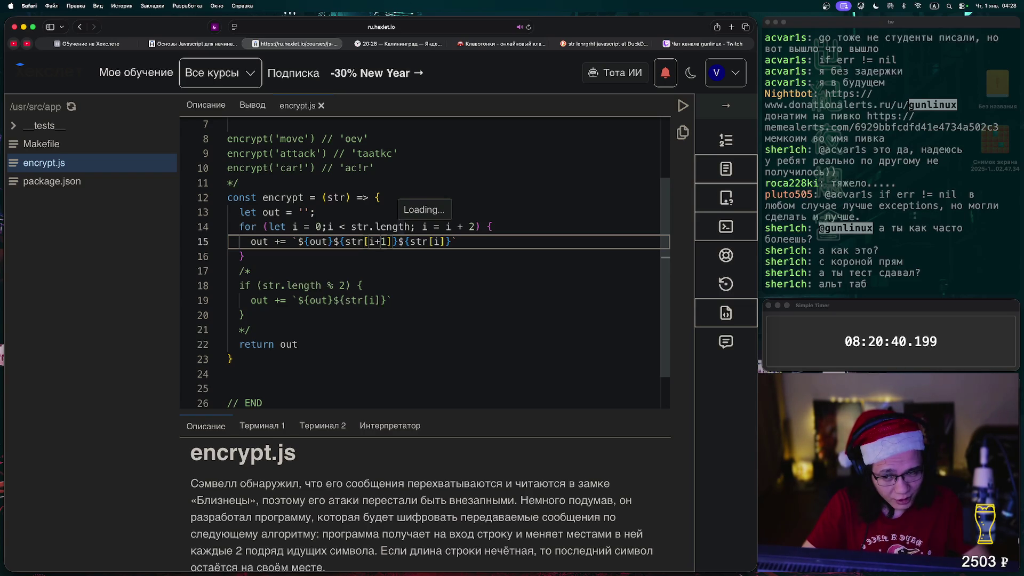
{"action": "left_click", "coordinate": [280, 241]}
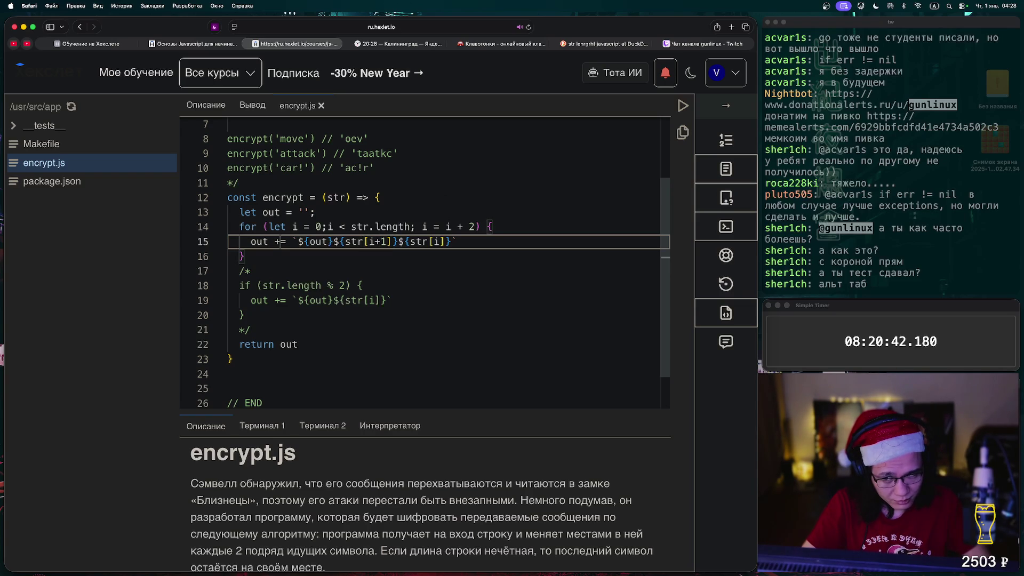
{"action": "key", "text": "BackSpace"}
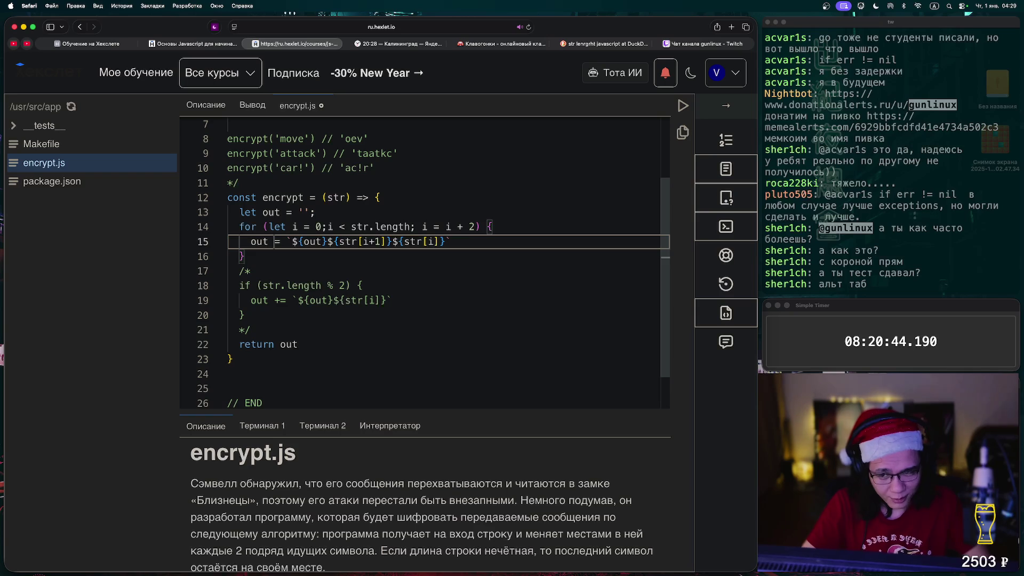
{"action": "left_click", "coordinate": [683, 107]}
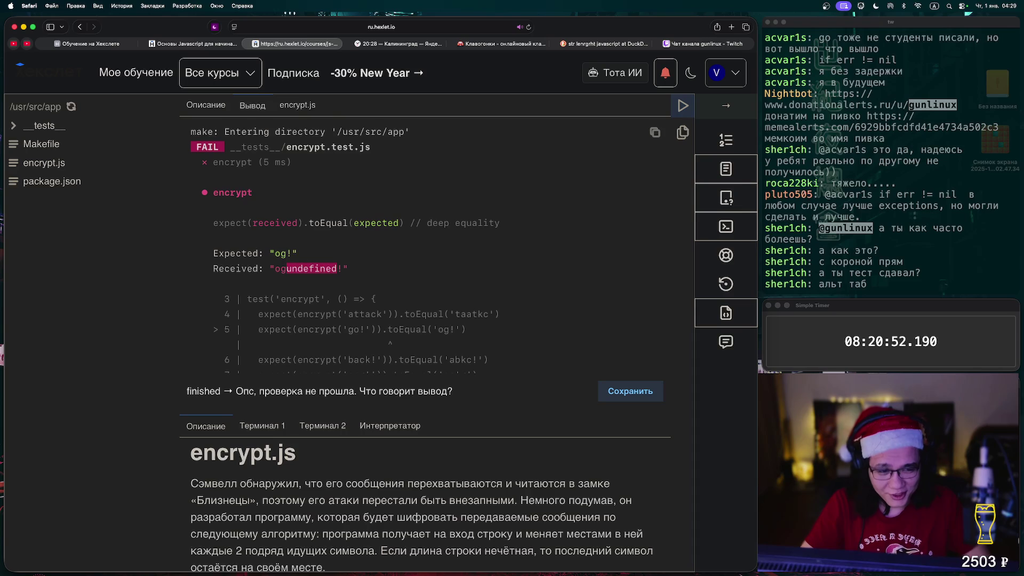
Remove the /* and */ around the odd-length if block and rerun the tests.
{"action": "left_click", "coordinate": [299, 105]}
{"action": "left_click", "coordinate": [254, 270]}
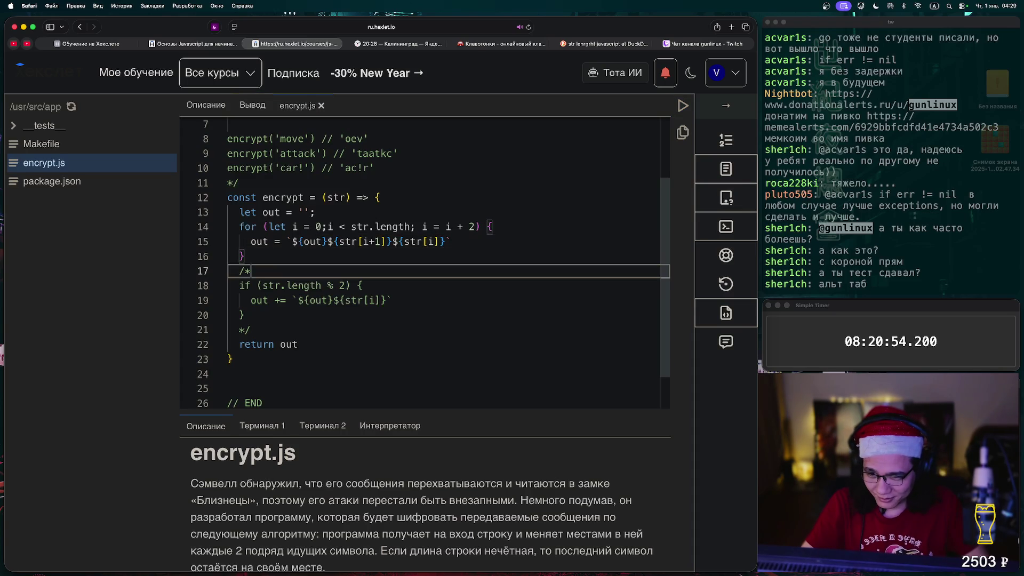
{"action": "key", "text": "BackSpace"}
{"action": "key", "text": "BackSpace"}
{"action": "key", "text": "Down"}
{"action": "key", "text": "Down"}
{"action": "key", "text": "Down"}
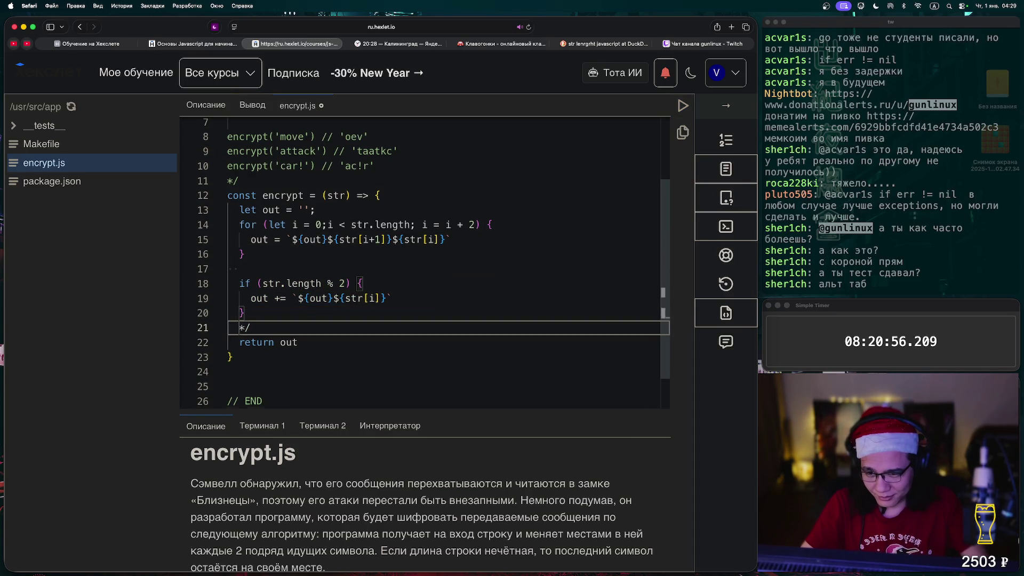
{"action": "key", "text": "shift+End"}
{"action": "key", "text": "BackSpace"}
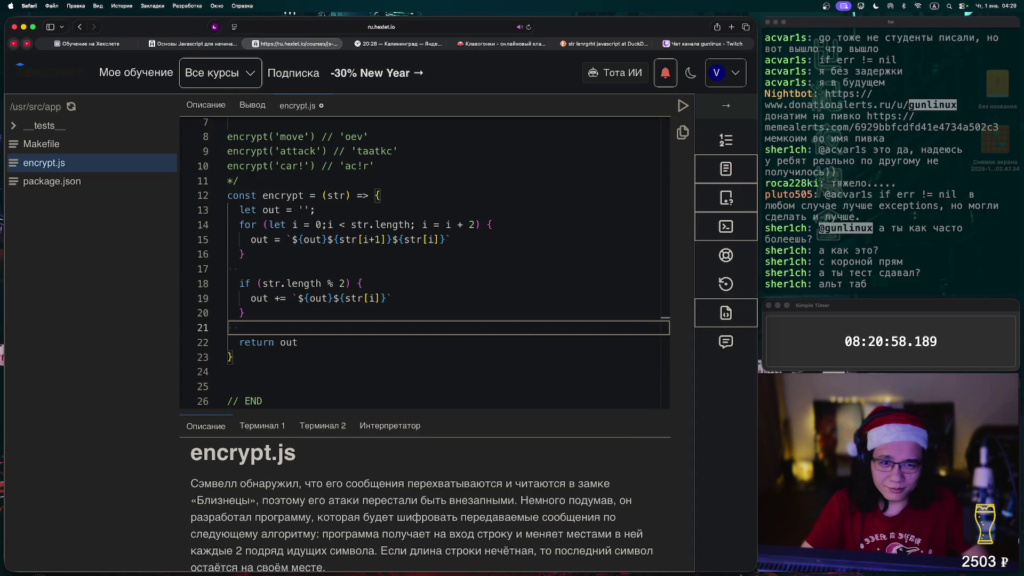
{"action": "left_click", "coordinate": [683, 105]}
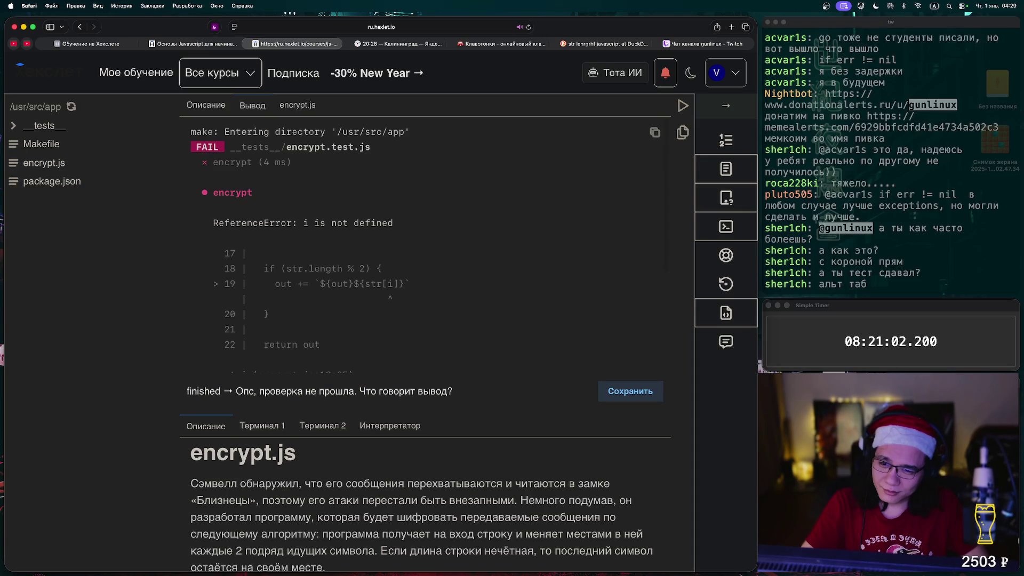
{"action": "scroll", "coordinate": [425, 245], "scroll_direction": "down", "scroll_amount": 5}
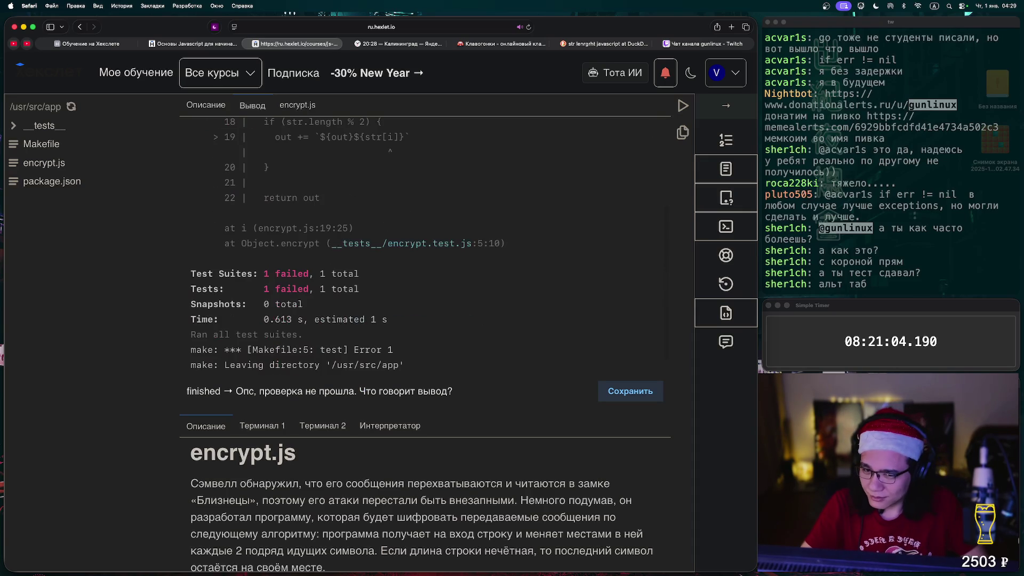
{"action": "scroll", "coordinate": [344, 244], "scroll_direction": "up", "scroll_amount": 1}
Change the condition to str.length % 2 == 1 and run the tests again.
{"action": "left_click", "coordinate": [297, 105]}
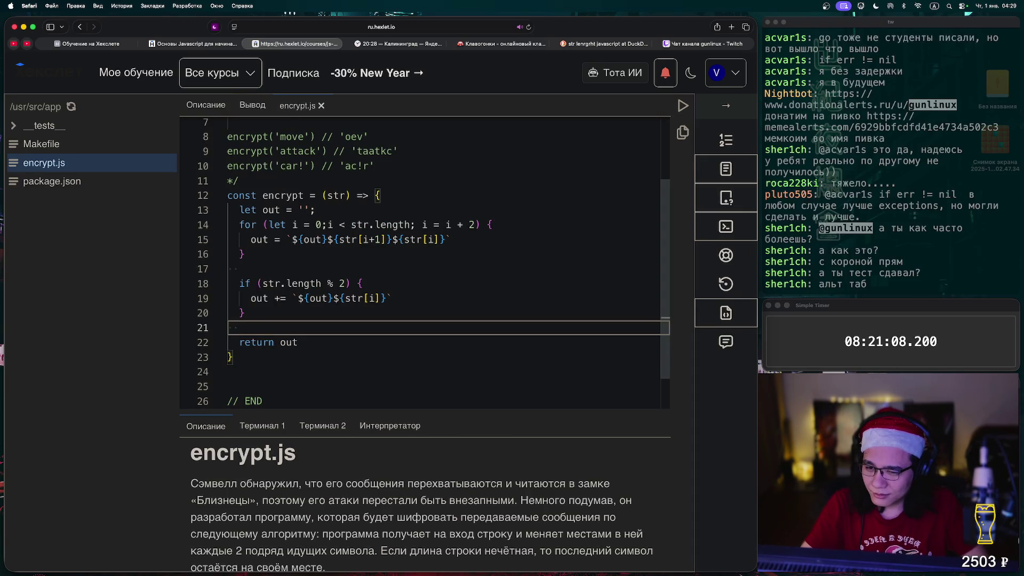
{"action": "left_click", "coordinate": [345, 283]}
{"action": "type", "text": "== 1"}
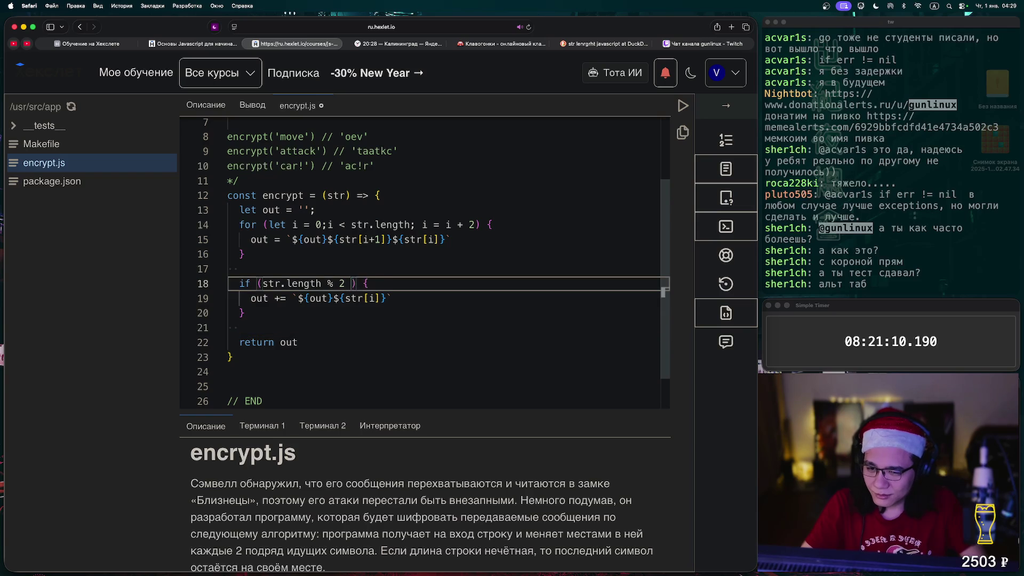
{"action": "left_click", "coordinate": [683, 105]}
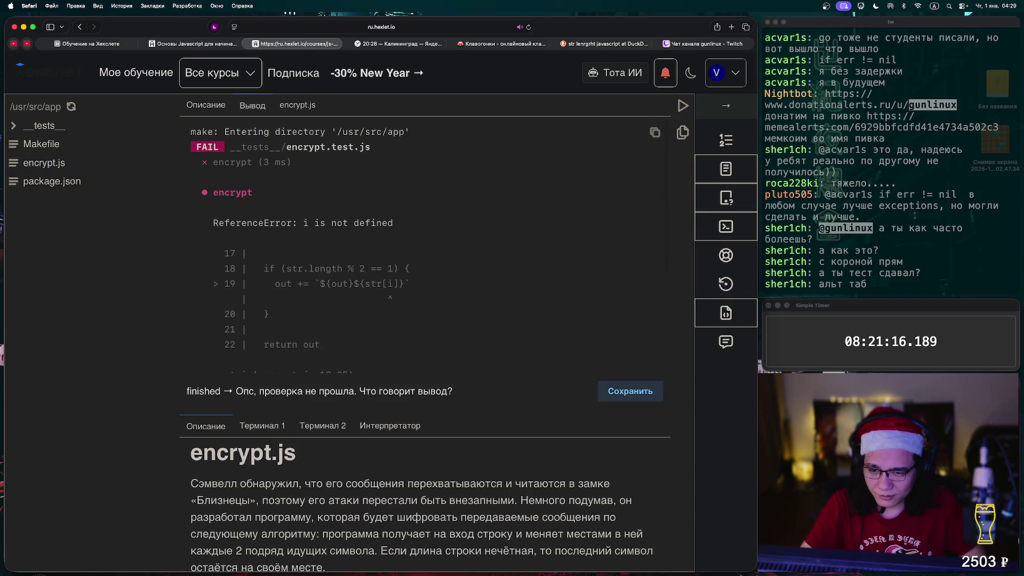
Change line 19's 'out +=' to 'out =' and rerun the tests.
{"action": "left_click", "coordinate": [298, 106]}
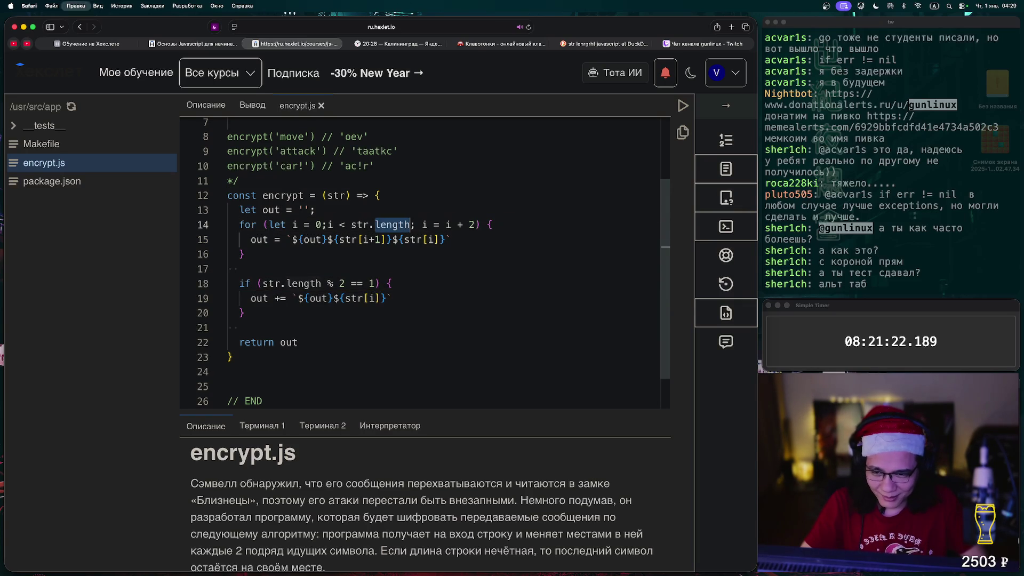
{"action": "left_click", "coordinate": [322, 283]}
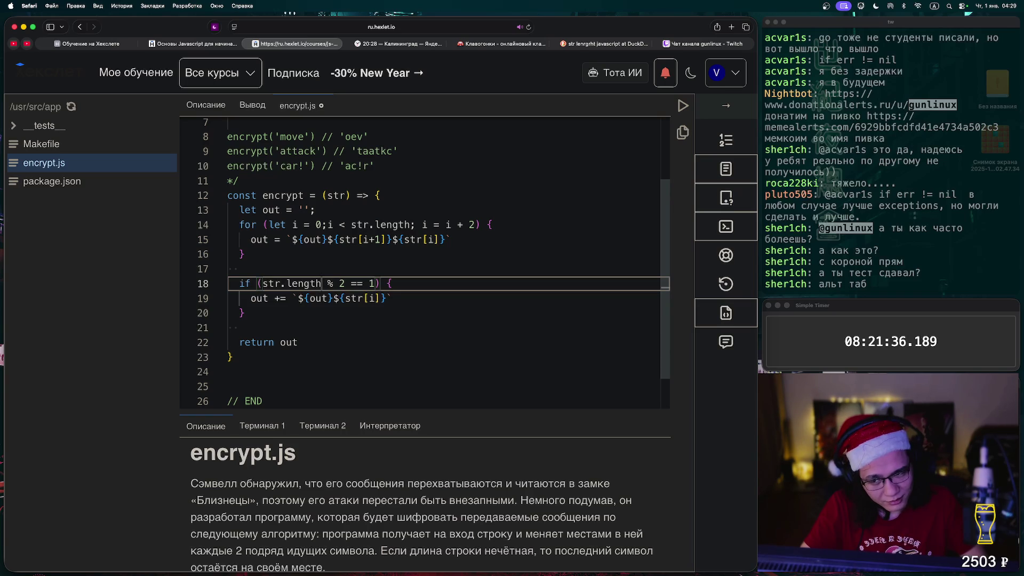
{"action": "left_click", "coordinate": [280, 299]}
{"action": "key", "text": "BackSpace"}
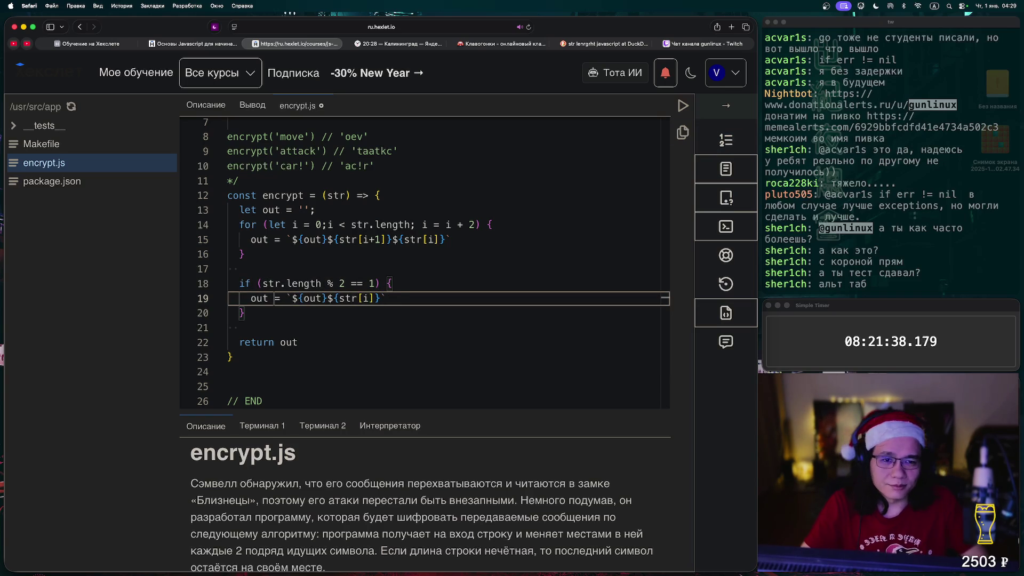
{"action": "key", "text": "ctrl+Return"}
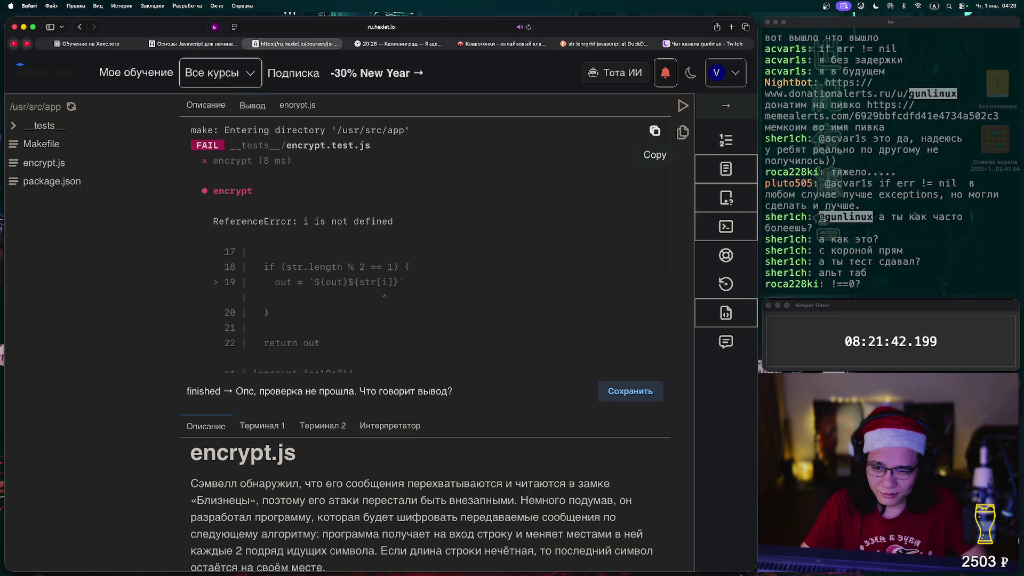
Change str[i] to str[i+1] on line 19, rerun the tests, and reopen encrypt.js.
{"action": "left_click", "coordinate": [43, 163]}
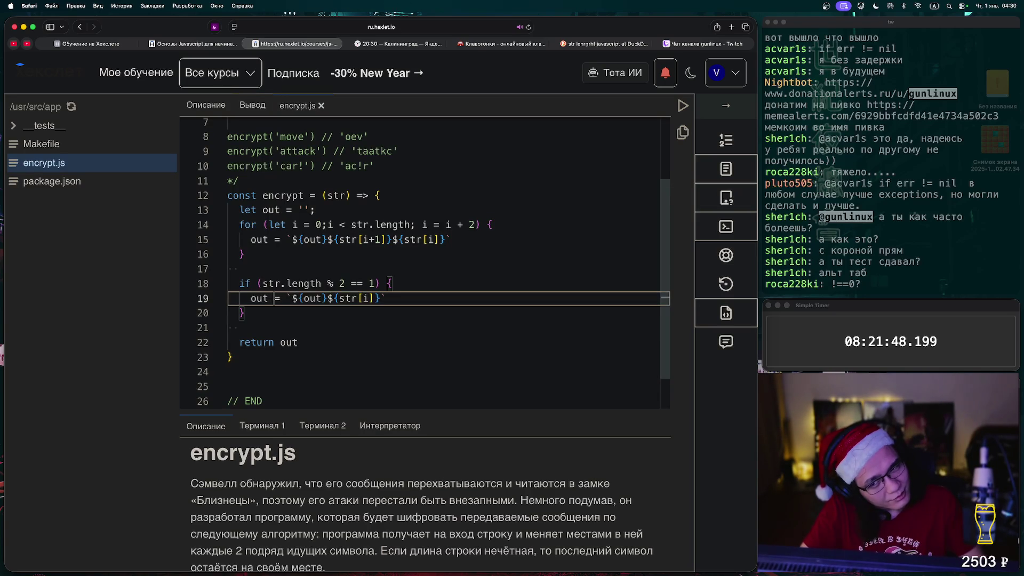
{"action": "left_click", "coordinate": [367, 298]}
{"action": "type", "text": "+1"}
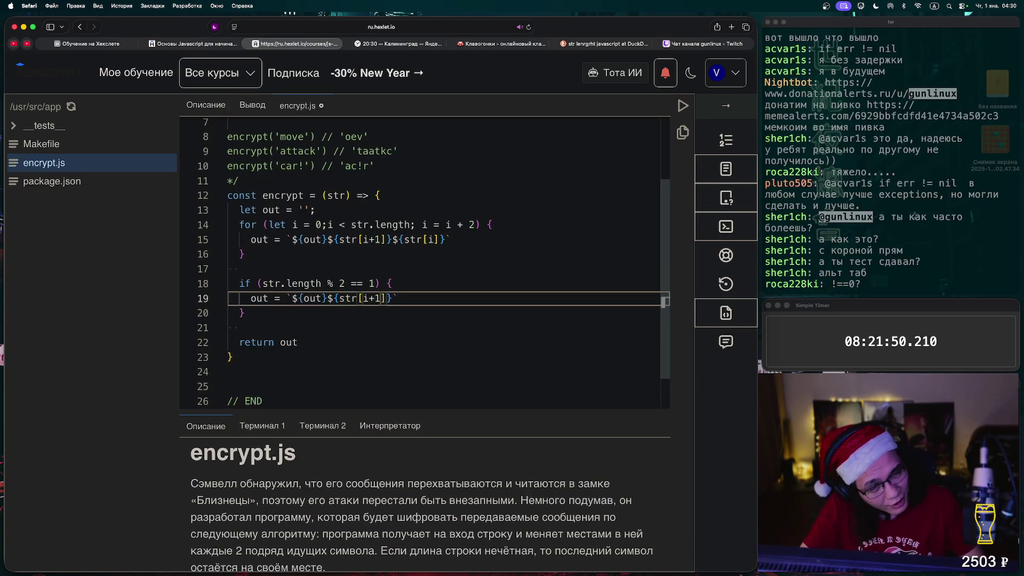
{"action": "key", "text": "ctrl+Return"}
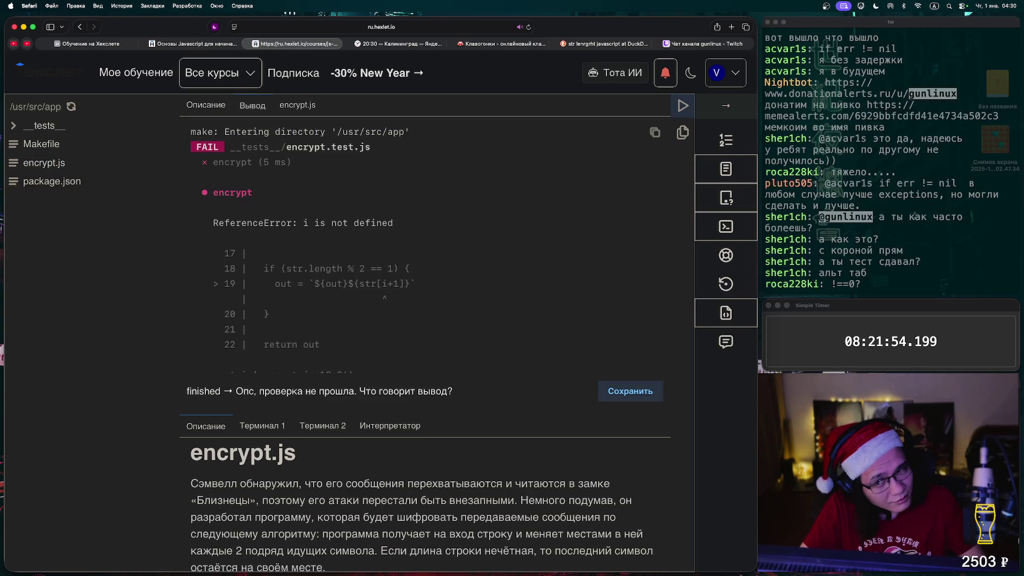
{"action": "left_click", "coordinate": [297, 105]}
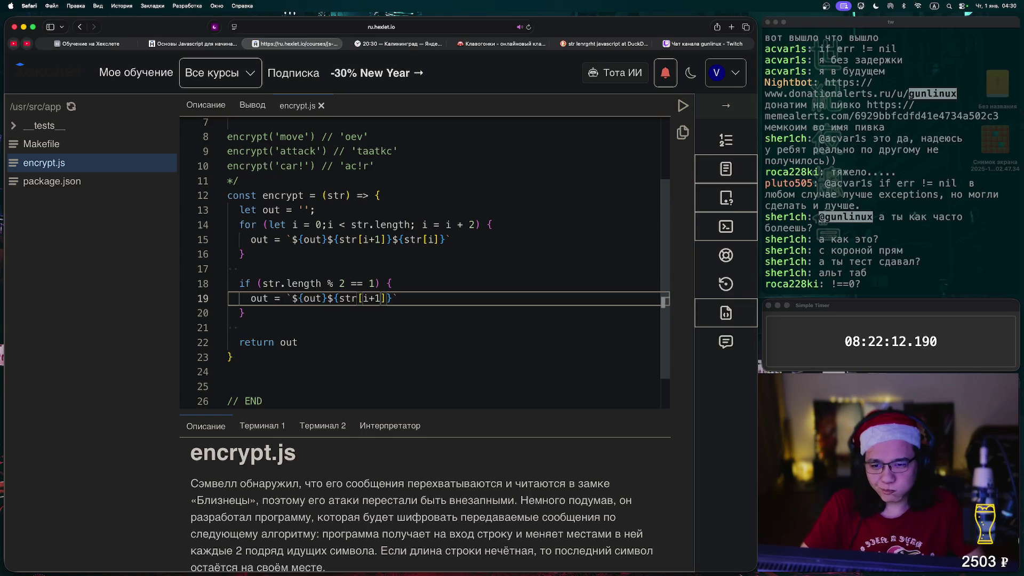
Replace line 19's index str[i+1] with str[length-1], copying 'length' from the loop, and run the checks.
{"action": "left_click", "coordinate": [315, 210]}
{"action": "key", "text": "Return"}
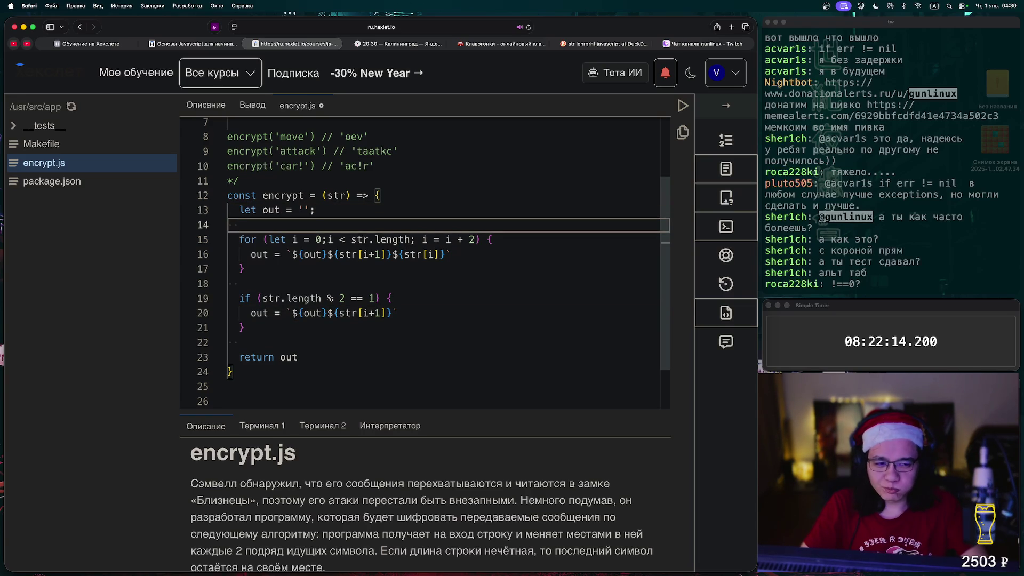
{"action": "key", "text": "BackSpace"}
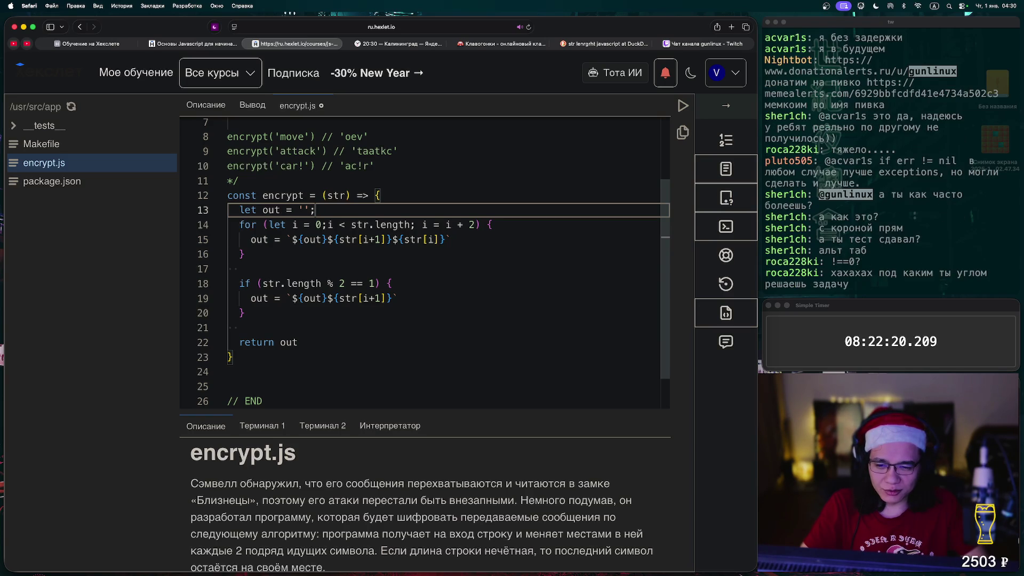
{"action": "left_click", "coordinate": [380, 298]}
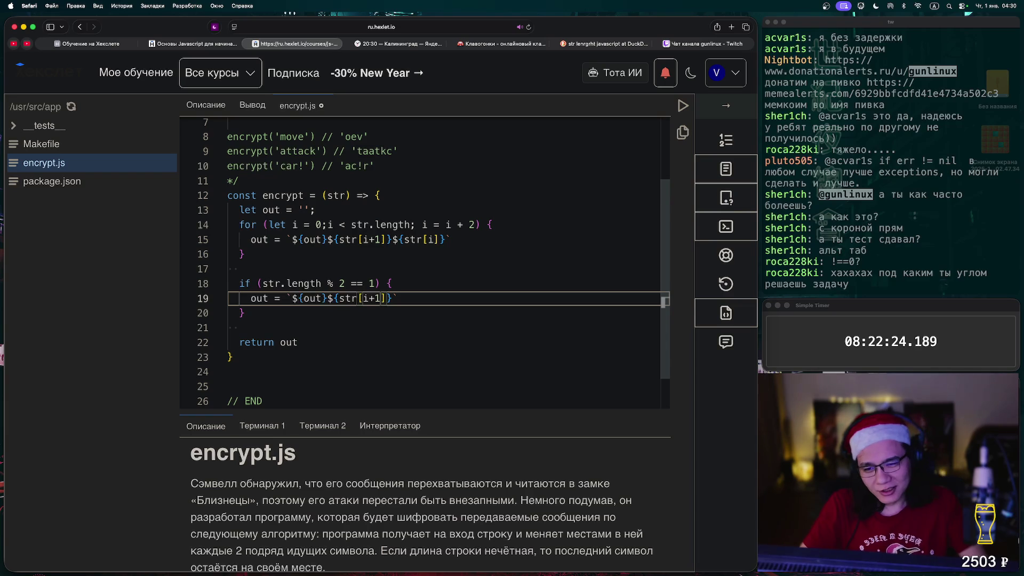
{"action": "key", "text": "BackSpace"}
{"action": "key", "text": "BackSpace"}
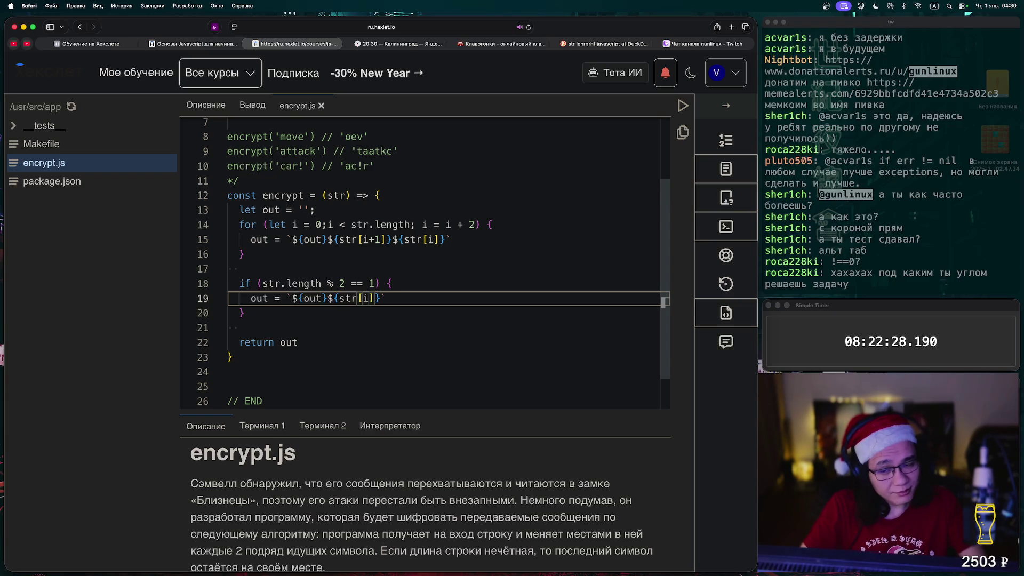
{"action": "key", "text": "BackSpace"}
{"action": "double_click", "coordinate": [392, 224]}
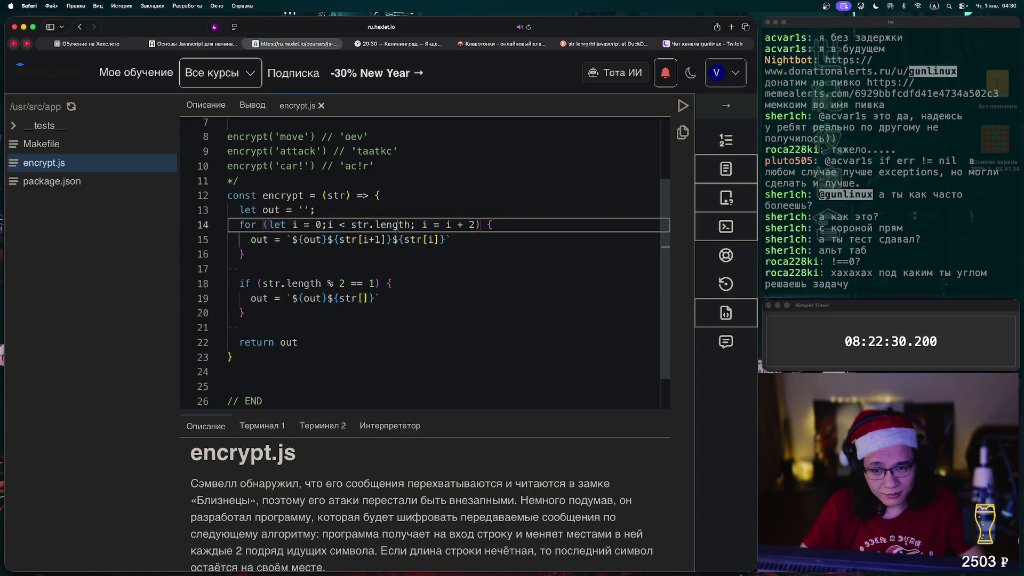
{"action": "key", "text": "super+c"}
{"action": "left_click", "coordinate": [365, 299]}
{"action": "key", "text": "super+v"}
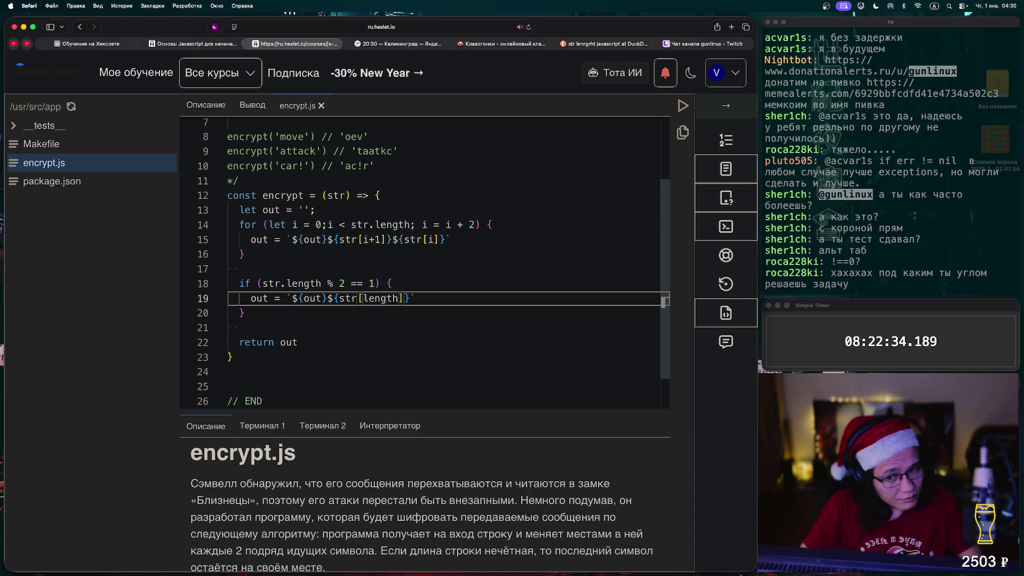
{"action": "type", "text": "-1"}
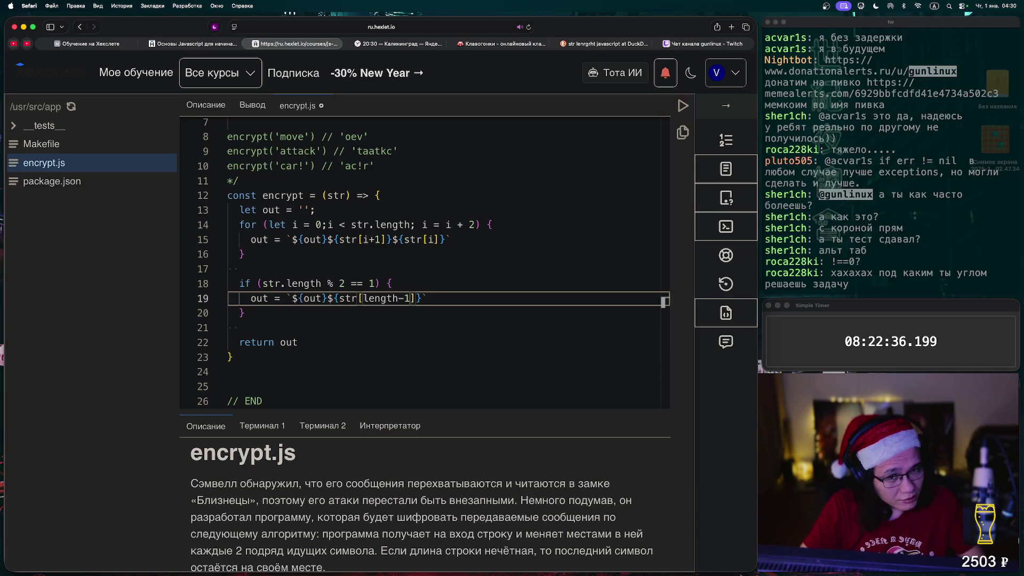
{"action": "key", "text": "super+Return"}
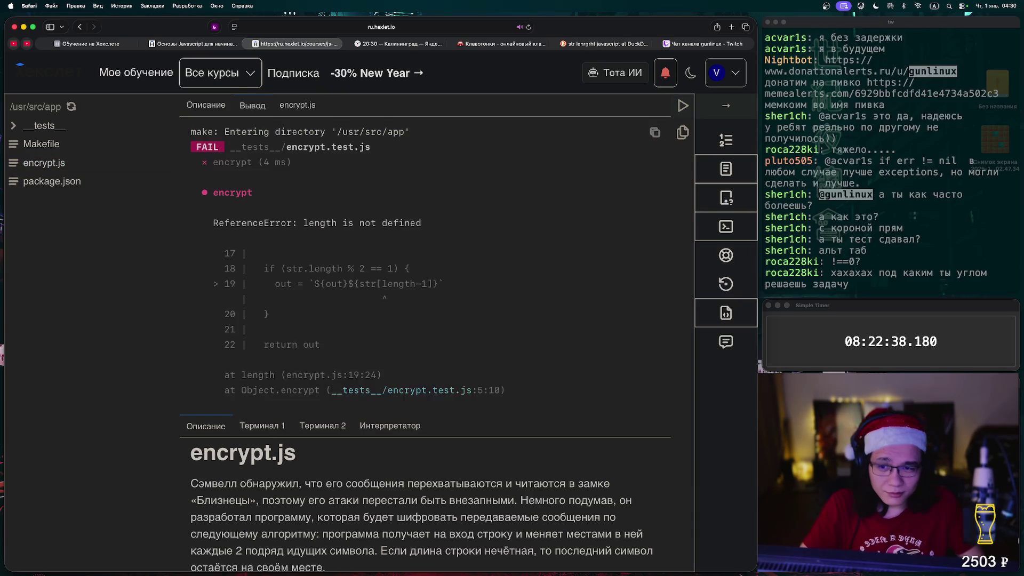
Try str[str.length-1], then str[str.length] on line 19, rerunning the checks each time.
{"action": "left_click", "coordinate": [297, 105]}
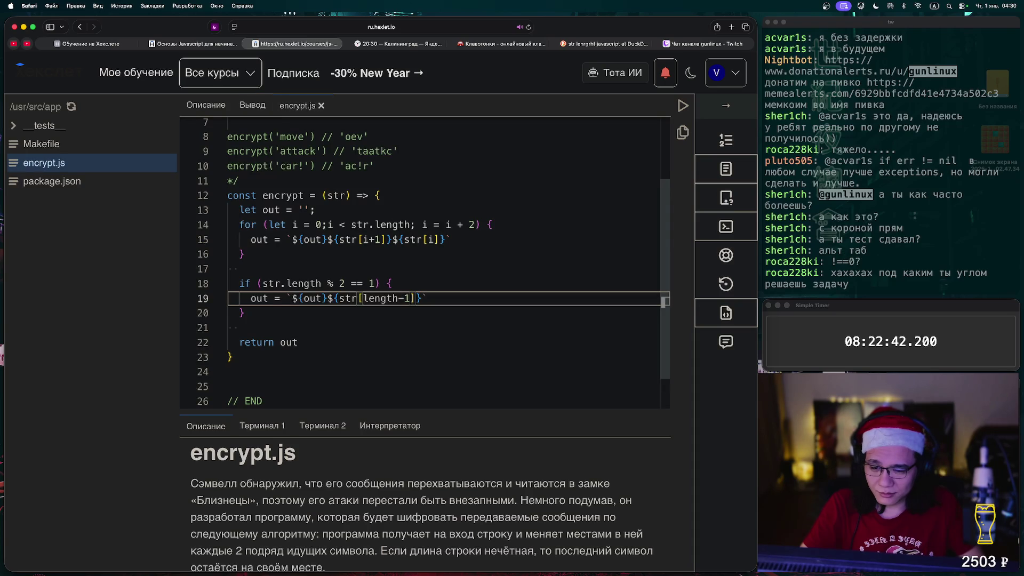
{"action": "type", "text": "str."}
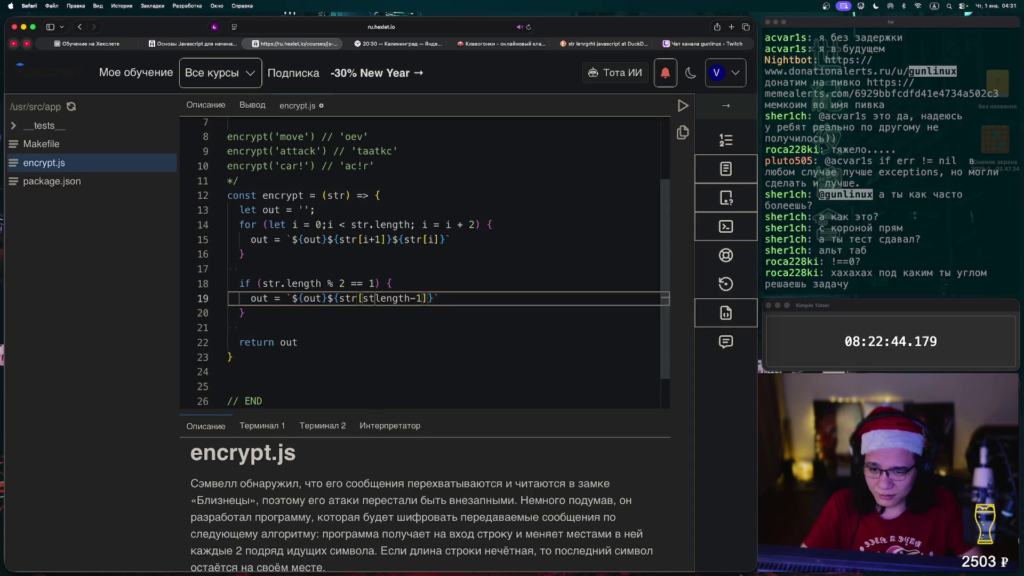
{"action": "key", "text": "ctrl+Return"}
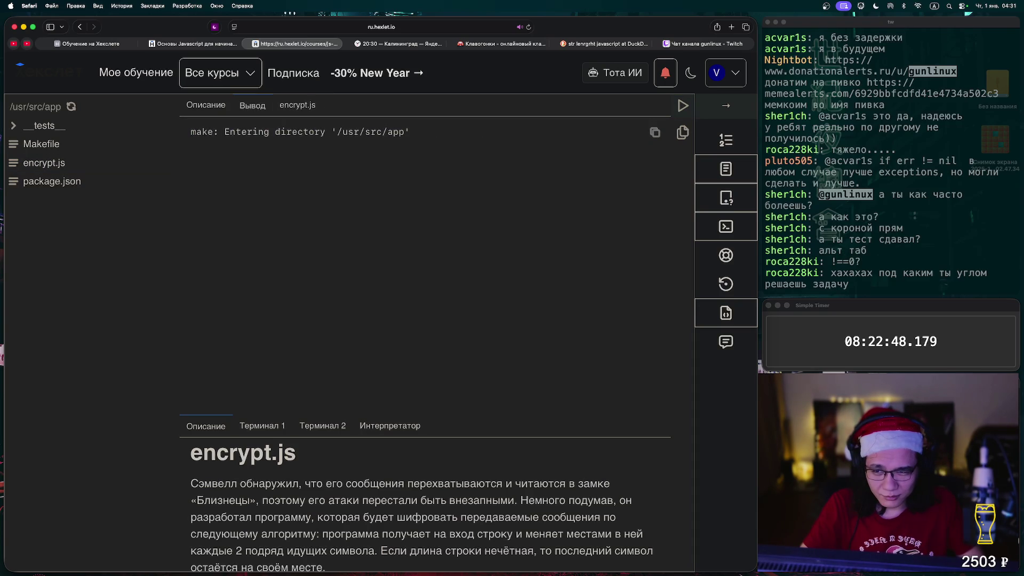
{"action": "left_click", "coordinate": [297, 105]}
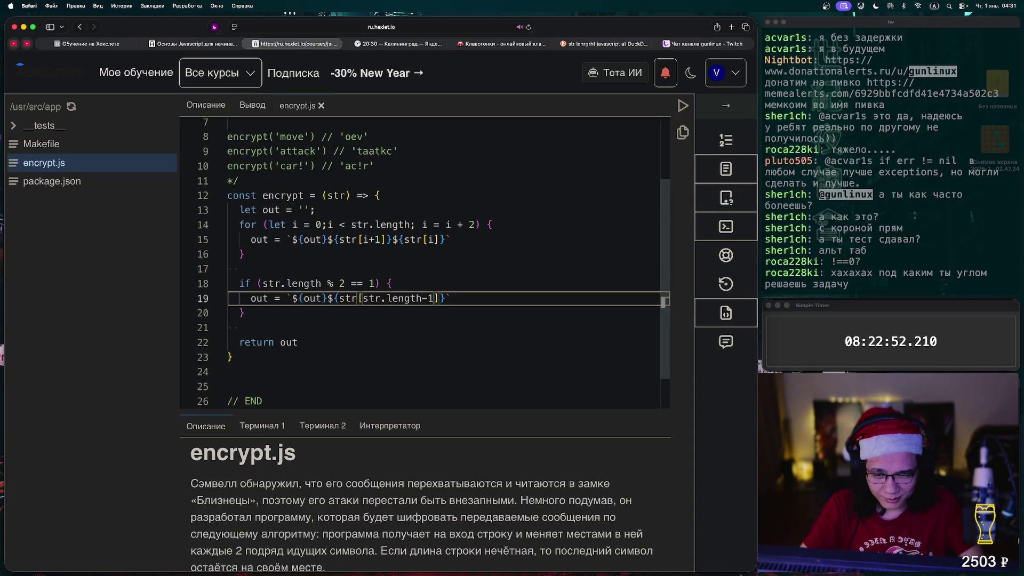
{"action": "key", "text": "BackSpace"}
{"action": "key", "text": "BackSpace"}
{"action": "left_click", "coordinate": [683, 106]}
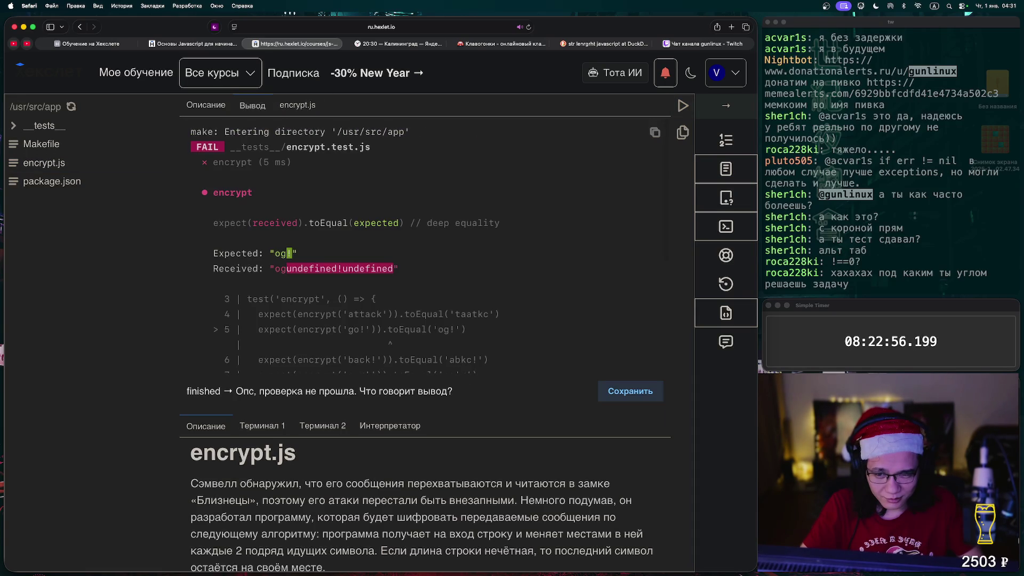
Restore line 19's index to str[str.length-1] and rerun the checks.
{"action": "left_click", "coordinate": [43, 163]}
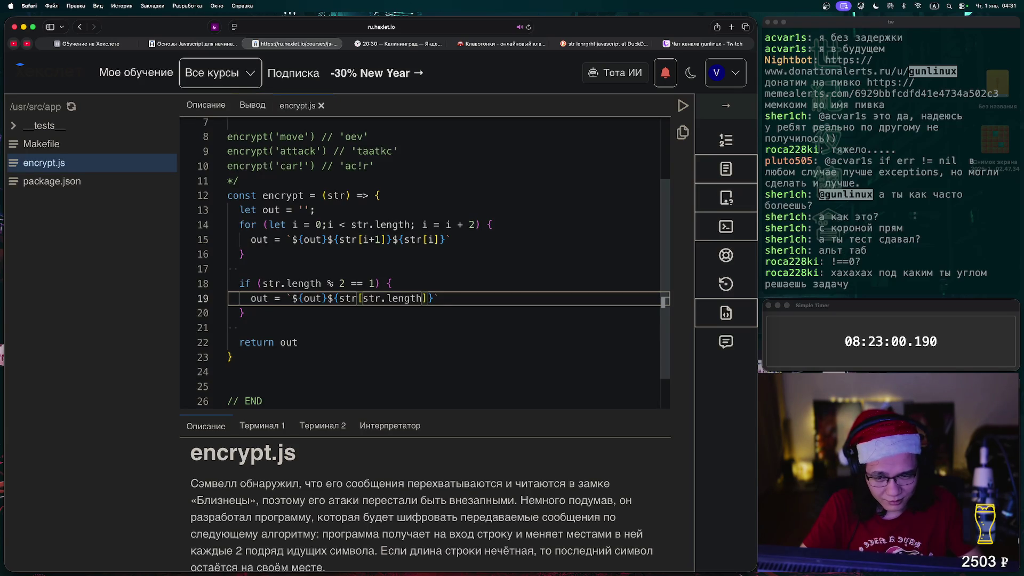
{"action": "type", "text": "2"}
{"action": "key", "text": "Left"}
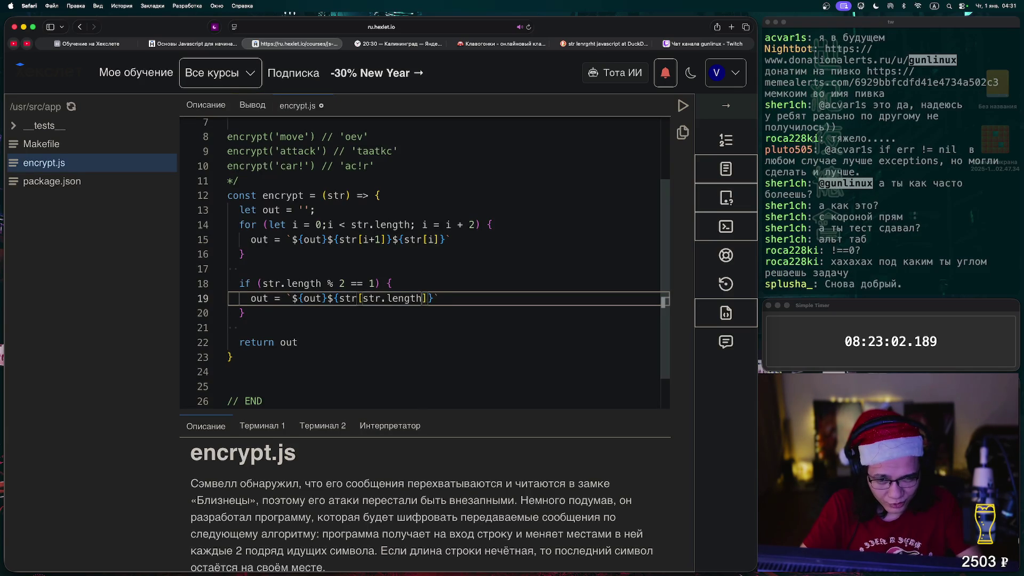
{"action": "type", "text": "-1"}
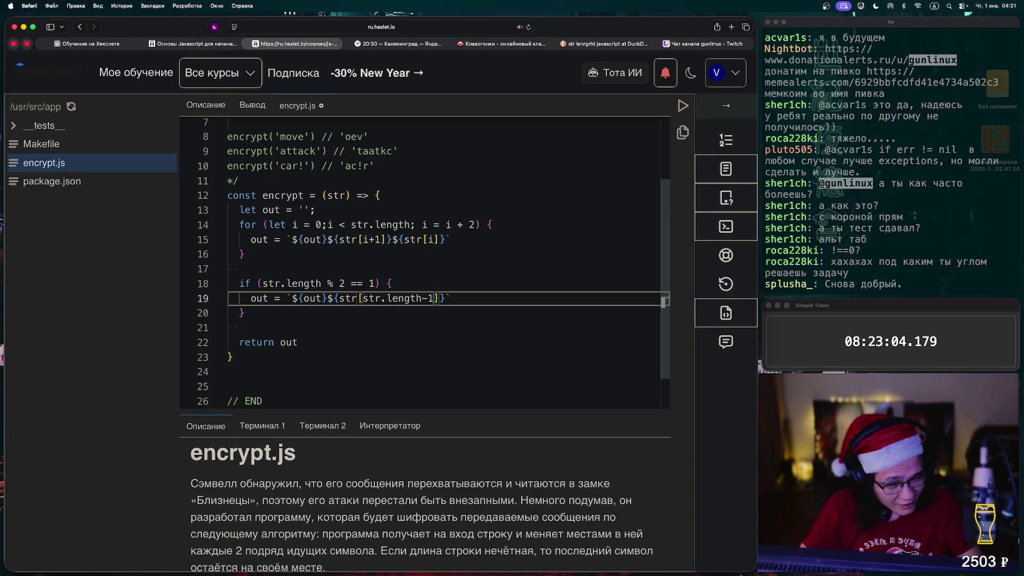
{"action": "key", "text": "BackSpace"}
{"action": "type", "text": "1"}
{"action": "key", "text": "ctrl+Return"}
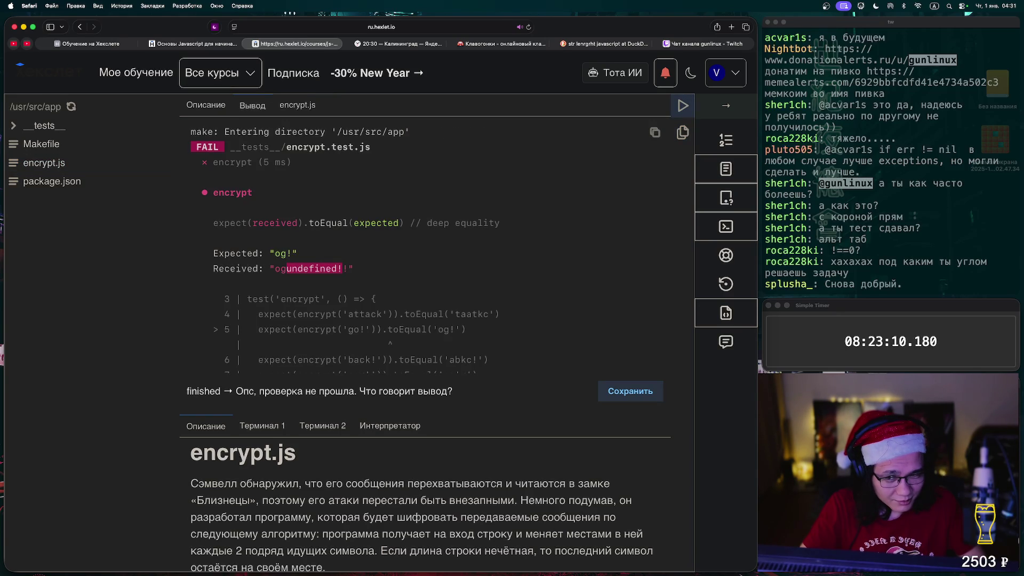
Change line 14's loop condition to i < str.length-1 and run the now-passing tests.
{"action": "left_click", "coordinate": [43, 163]}
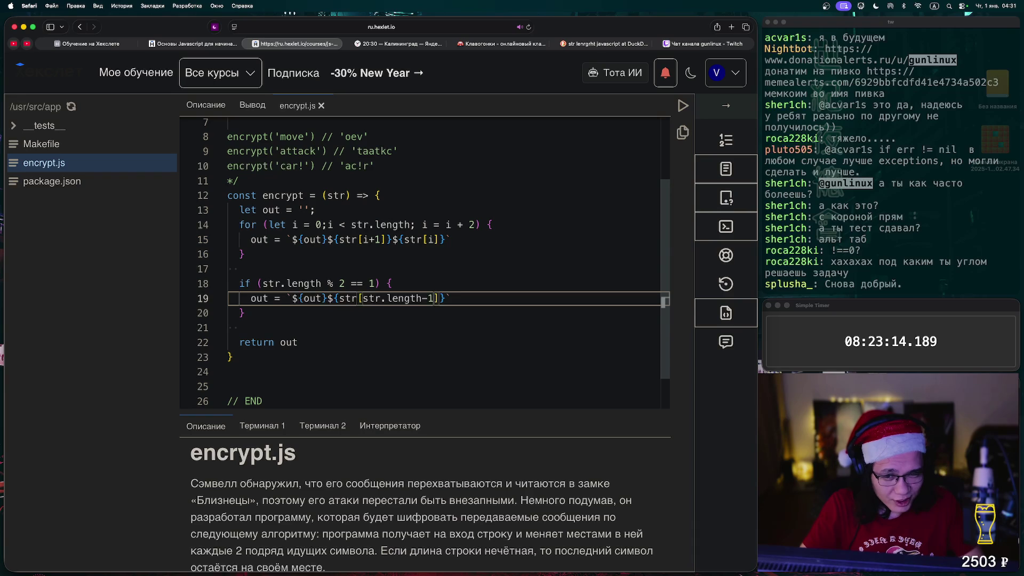
{"action": "left_click", "coordinate": [422, 239]}
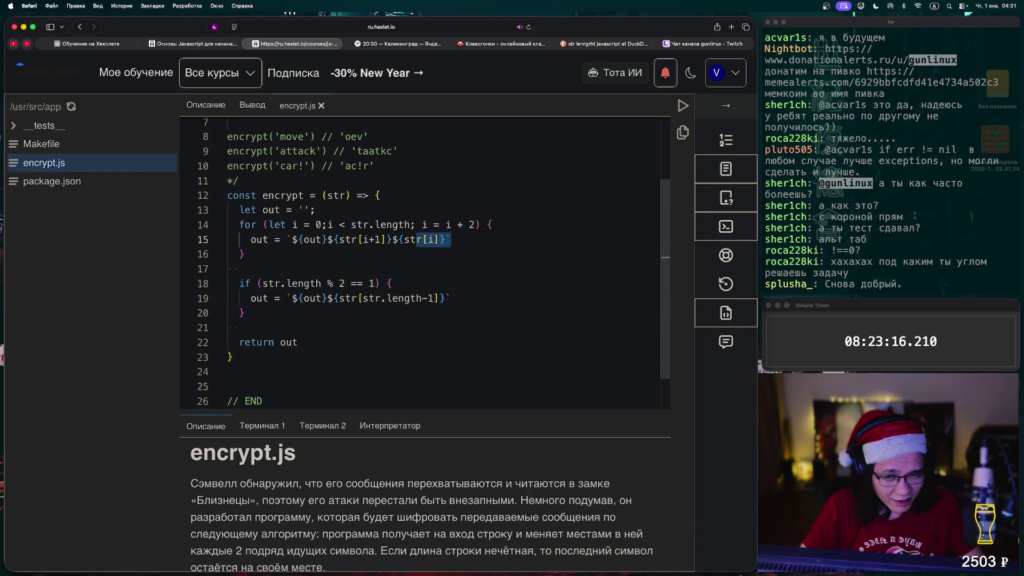
{"action": "left_click", "coordinate": [416, 225]}
{"action": "type", "text": "-1"}
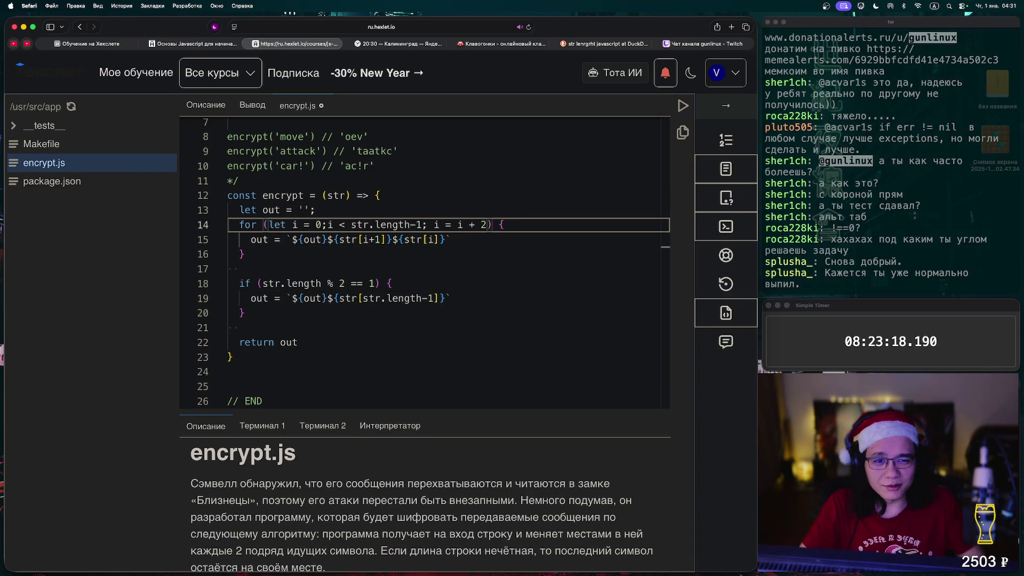
{"action": "left_click", "coordinate": [683, 105]}
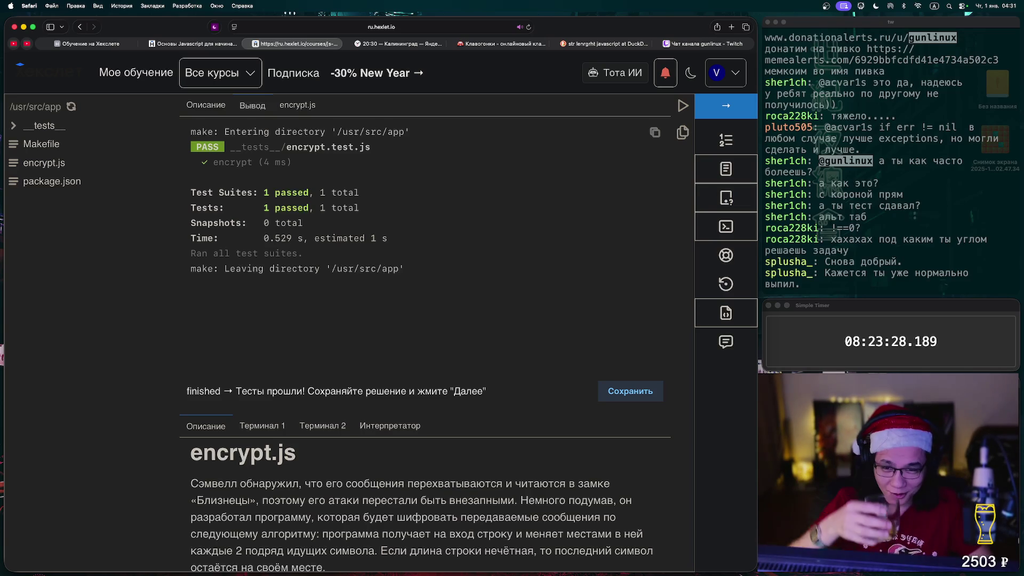
{"action": "key", "text": "ctrl+Return"}
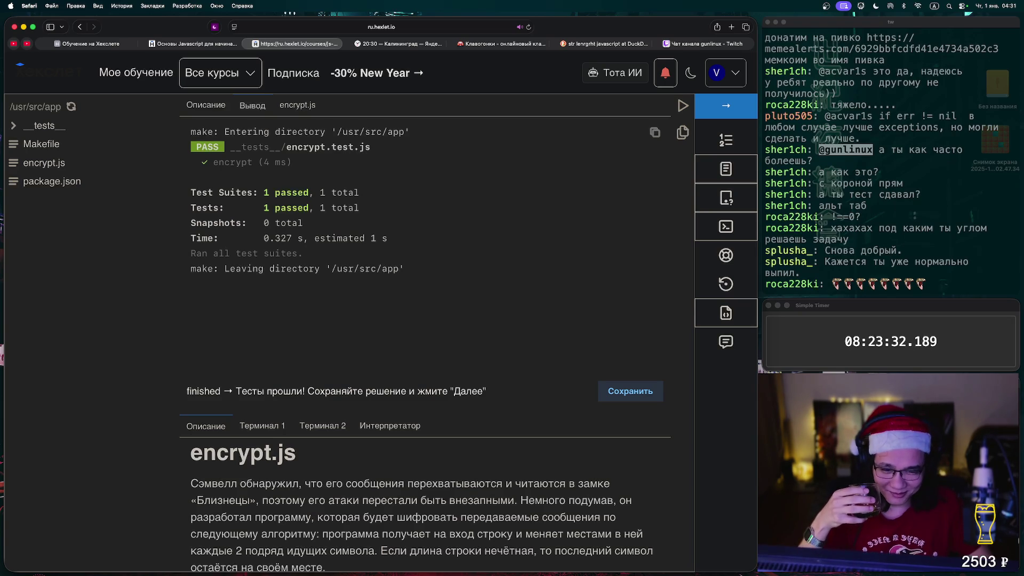
{"action": "key", "text": "ctrl+Return"}
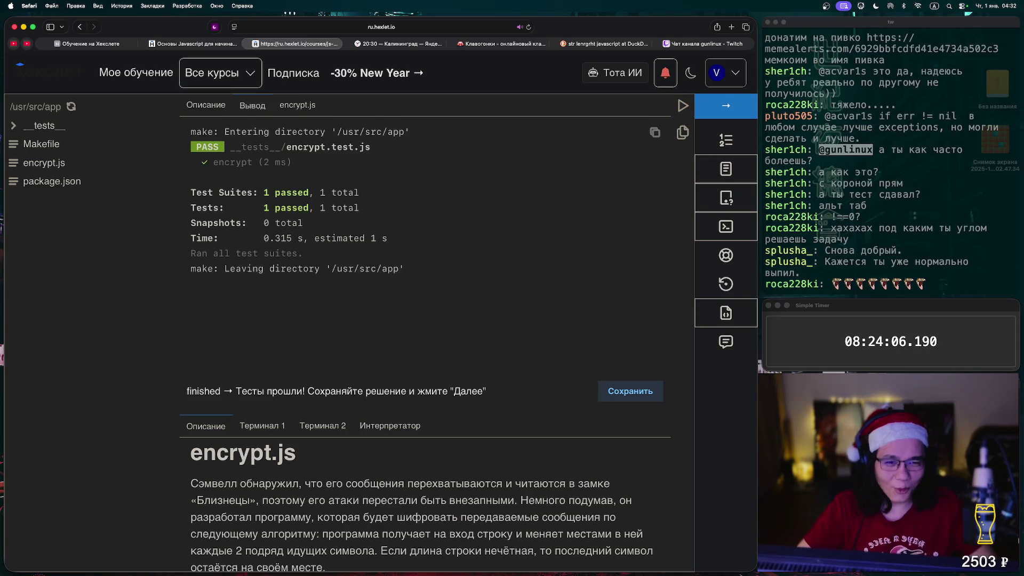
{"action": "left_click", "coordinate": [726, 106]}
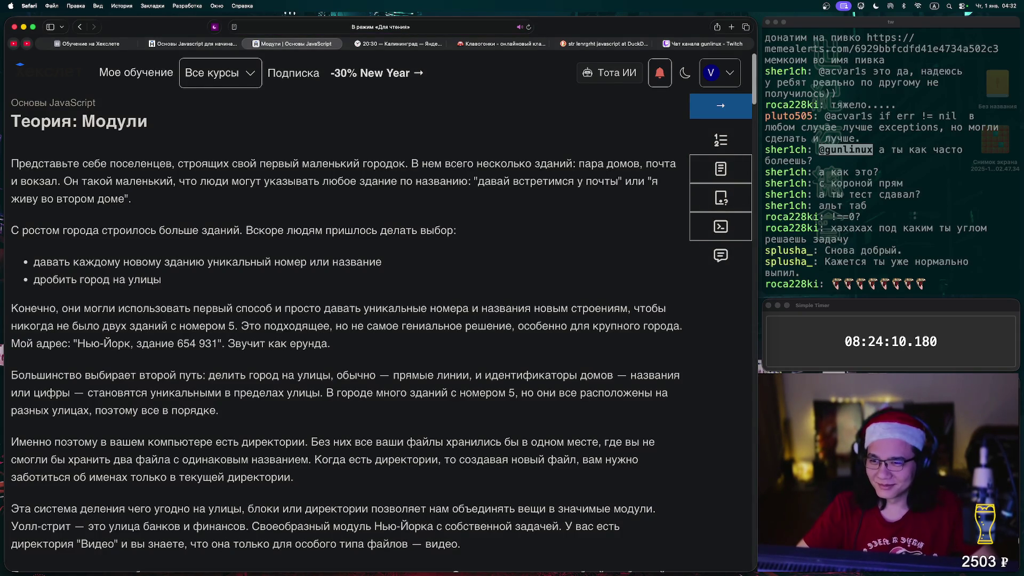
Read through the 'Теория: Модули' lesson on modules, dismissing a stray context menu unused.
{"action": "scroll", "coordinate": [347, 299], "scroll_direction": "down", "scroll_amount": 10}
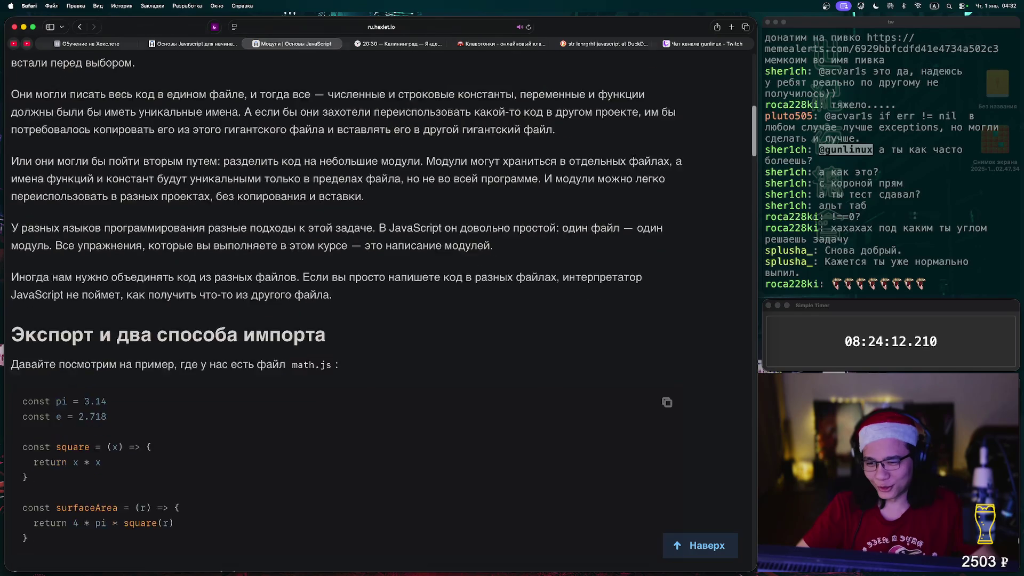
{"action": "scroll", "coordinate": [347, 298], "scroll_direction": "down", "scroll_amount": 5}
{"action": "scroll", "coordinate": [346, 299], "scroll_direction": "up", "scroll_amount": 20}
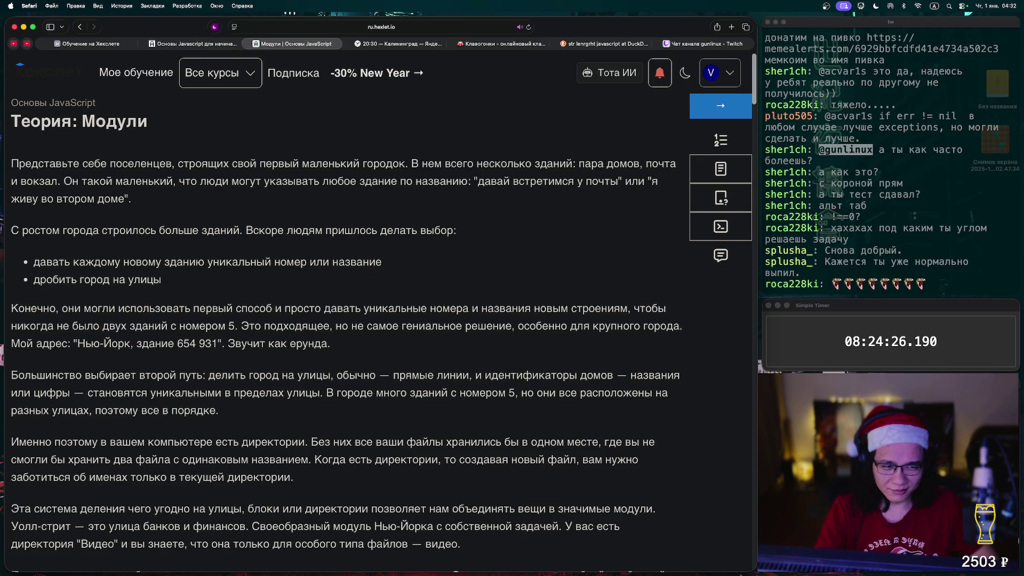
{"action": "right_click", "coordinate": [499, 142]}
{"action": "left_click", "coordinate": [539, 156]}
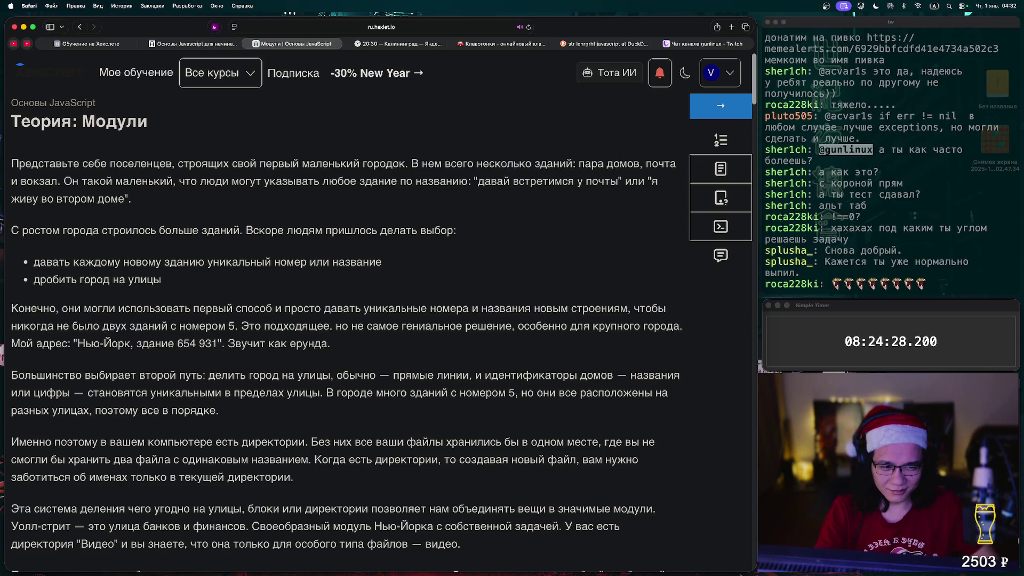